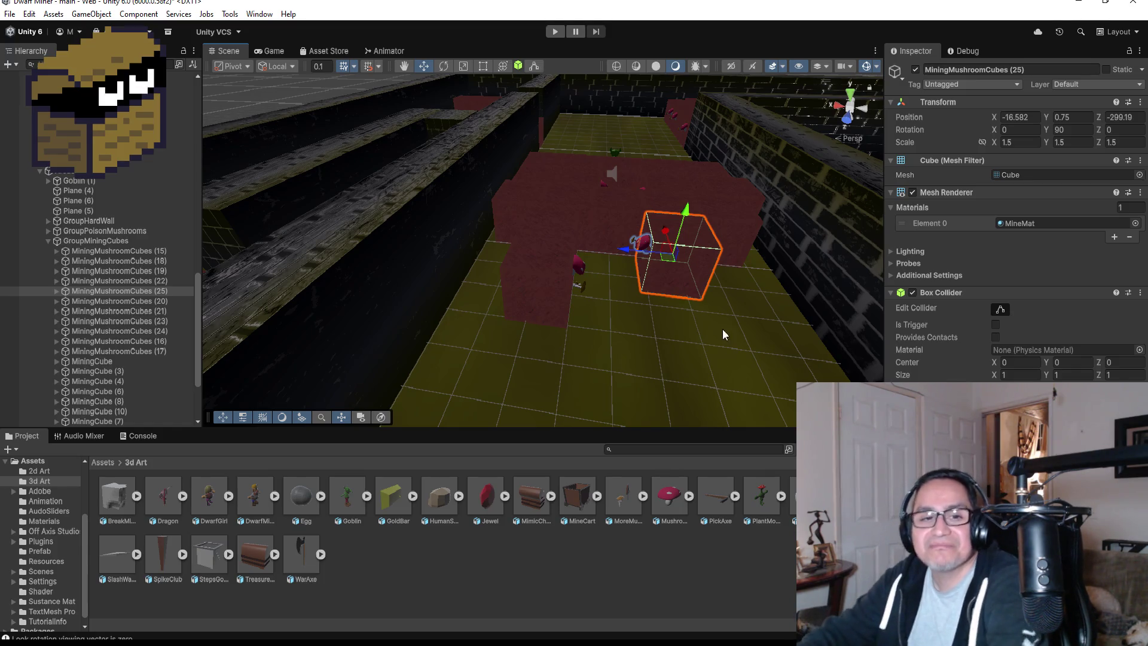
- Duplicate MiningMushroomCubes (25) and vertex-snap the copy flush against the neighbouring cube
scroll(746, 246, up, 3)
mouse_move(747, 246)
mouse_down()
mouse_move(774, 278)
mouse_move(543, 228)
mouse_up()
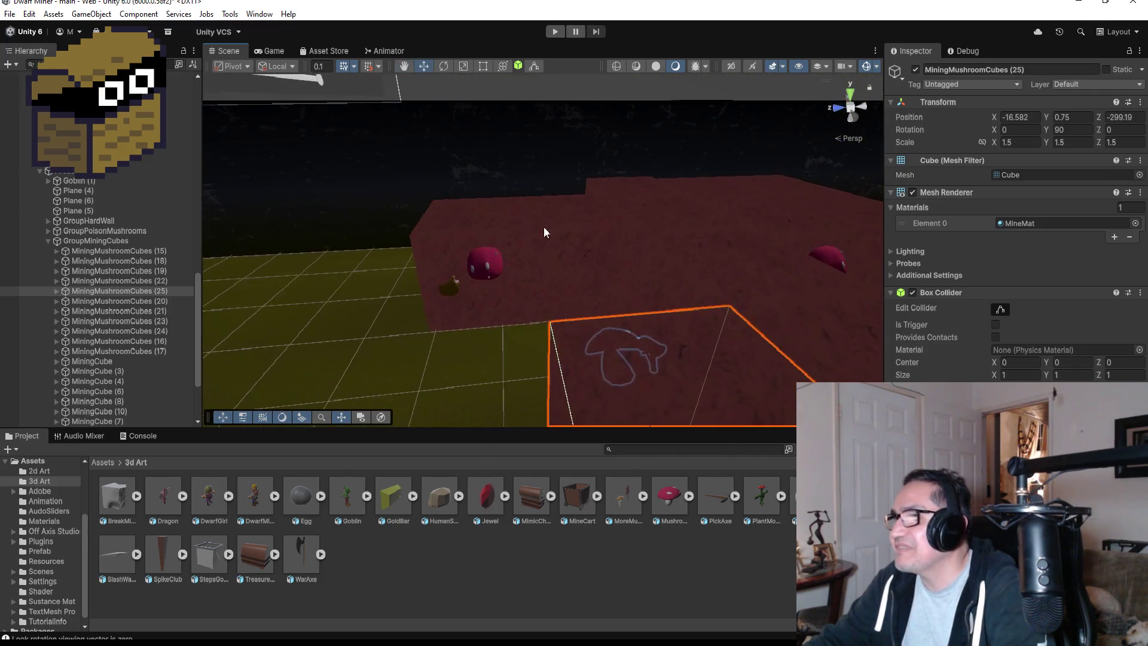
scroll(562, 264, down, 3)
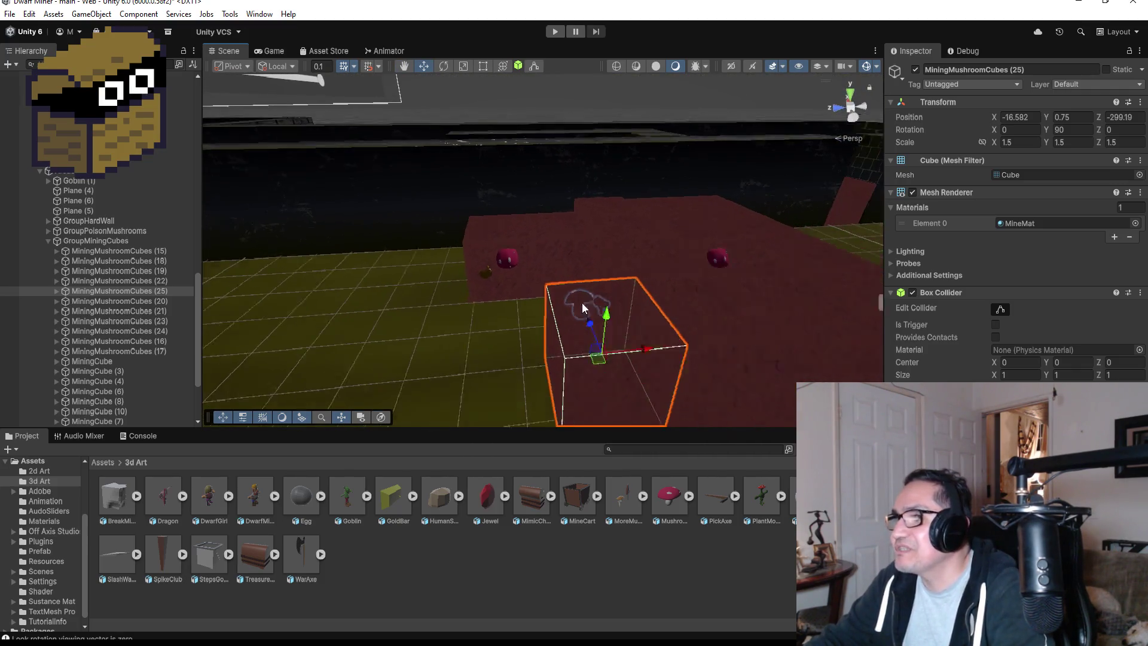
scroll(550, 312, down, 2)
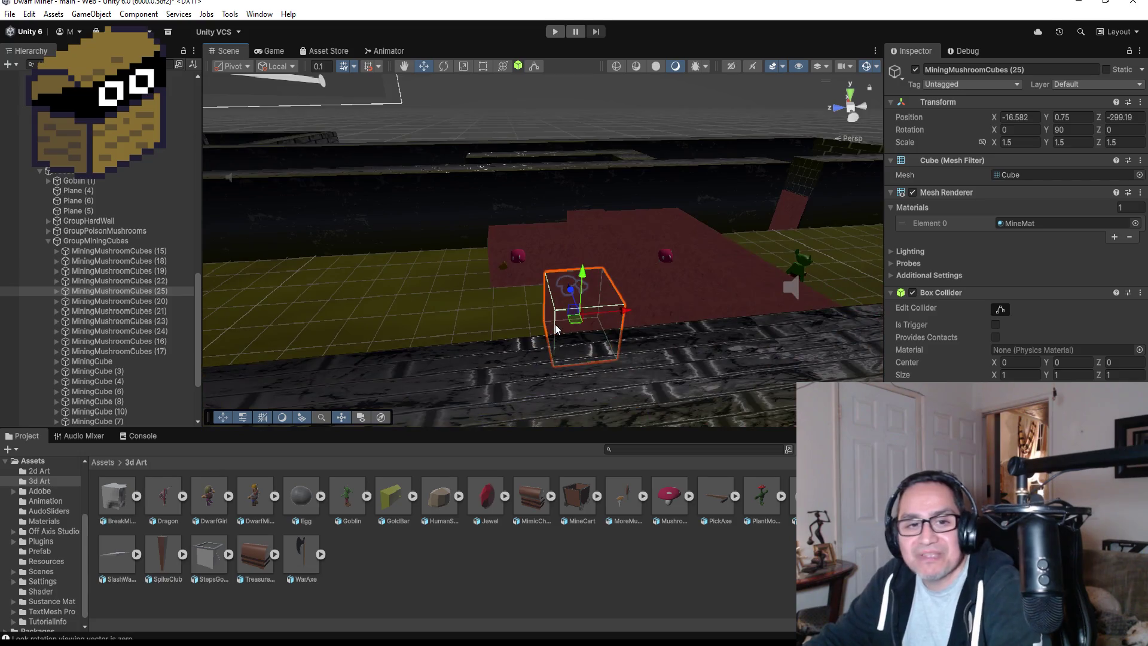
key(ctrl+d)
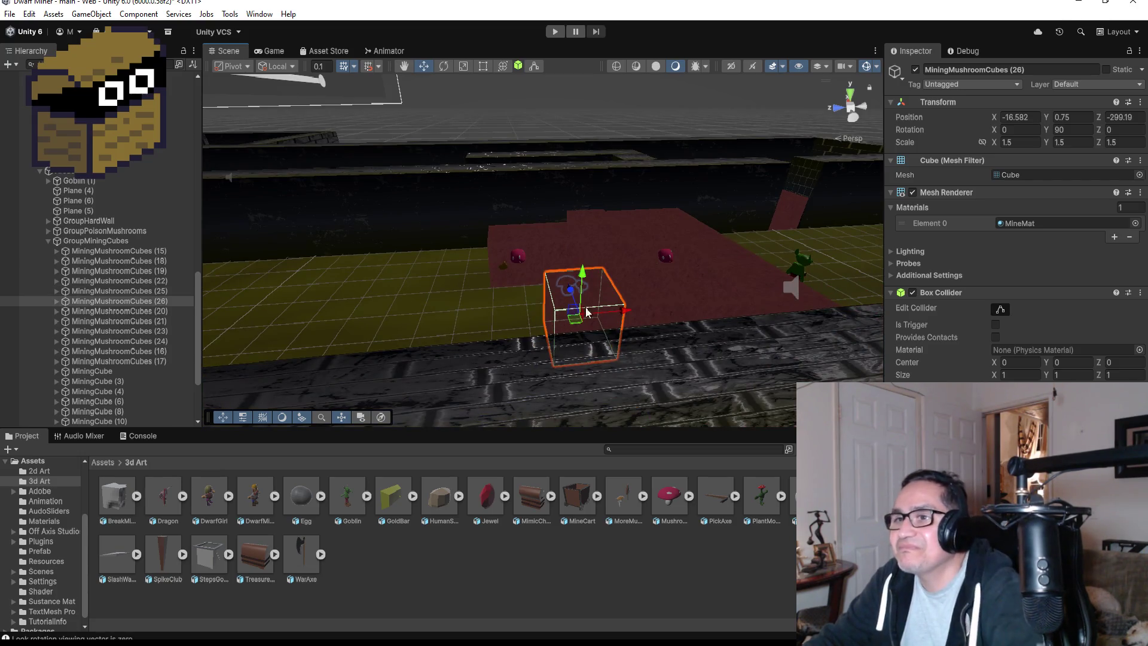
mouse_move(627, 310)
mouse_down()
mouse_move(534, 318)
mouse_move(658, 302)
mouse_move(805, 319)
mouse_move(751, 318)
mouse_up()
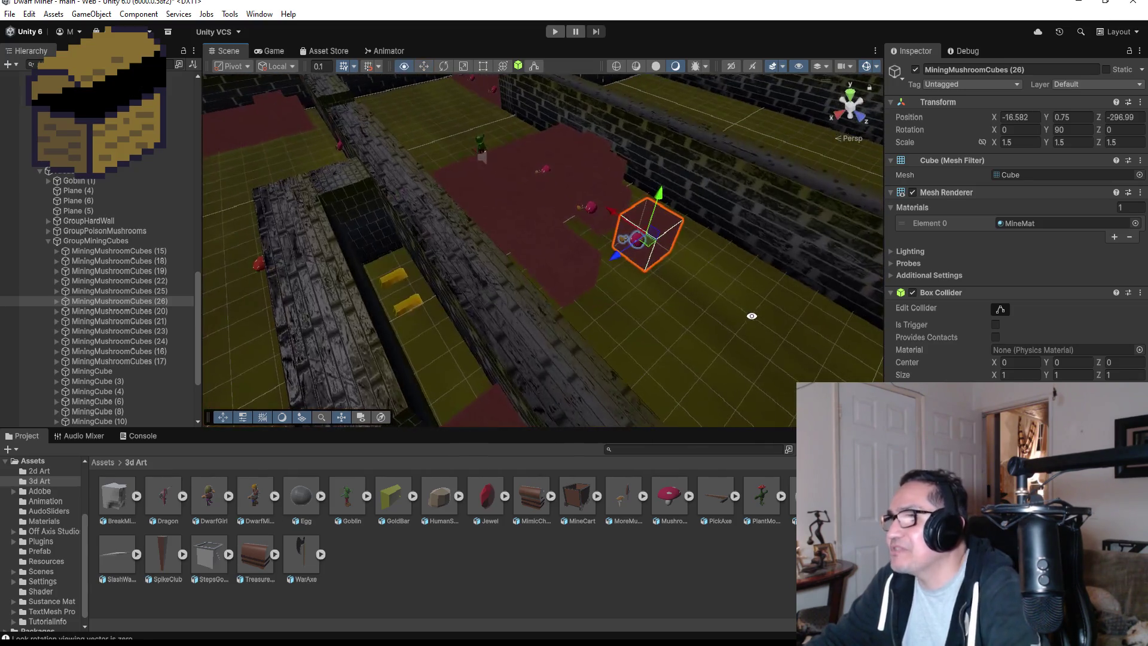
key(v)
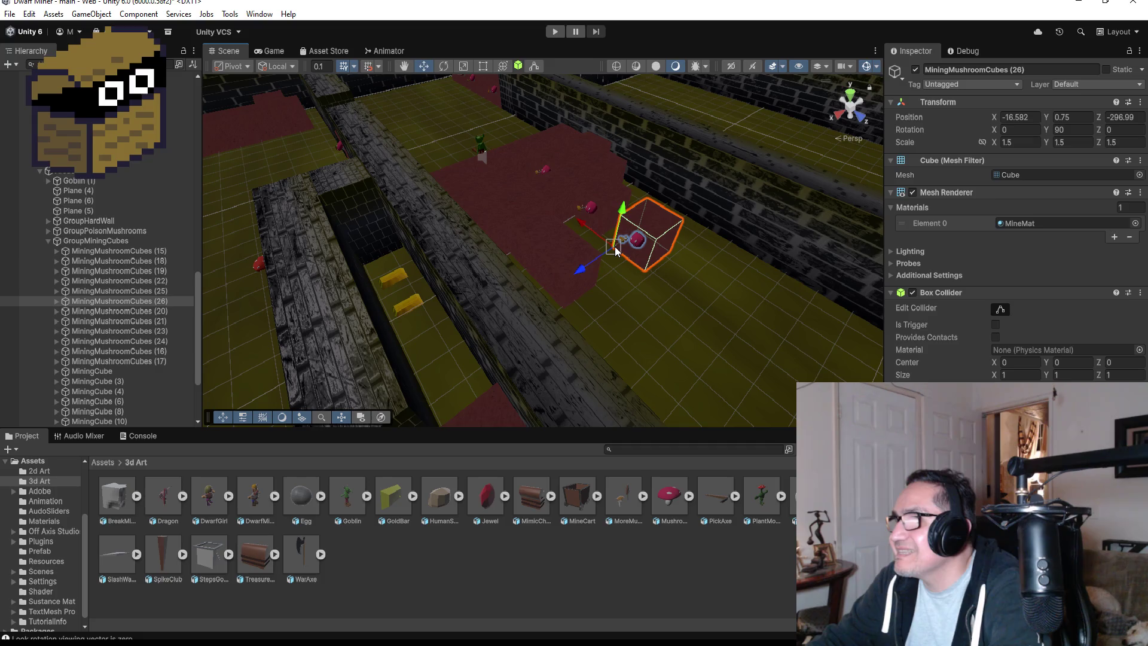
drag(616, 250, 611, 241)
- Duplicate MiningCube (10) and vertex-snap the copy beside the other mining cubes
mouse_move(749, 233)
mouse_down()
mouse_move(690, 231)
mouse_move(708, 228)
mouse_up()
click(703, 228)
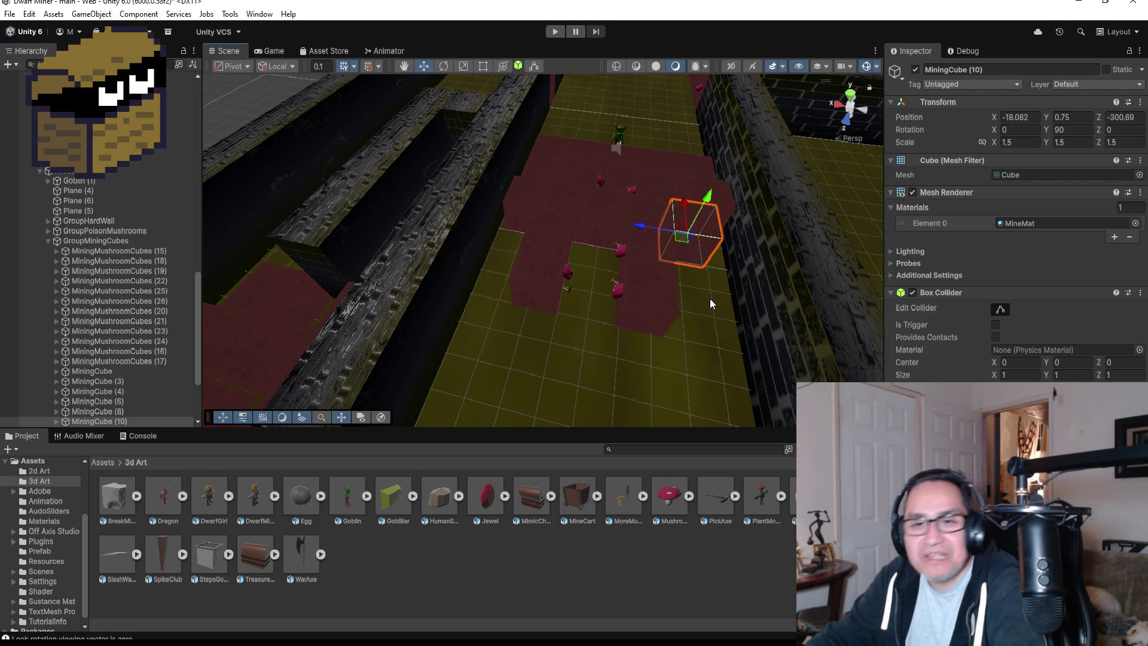
key(ctrl+d)
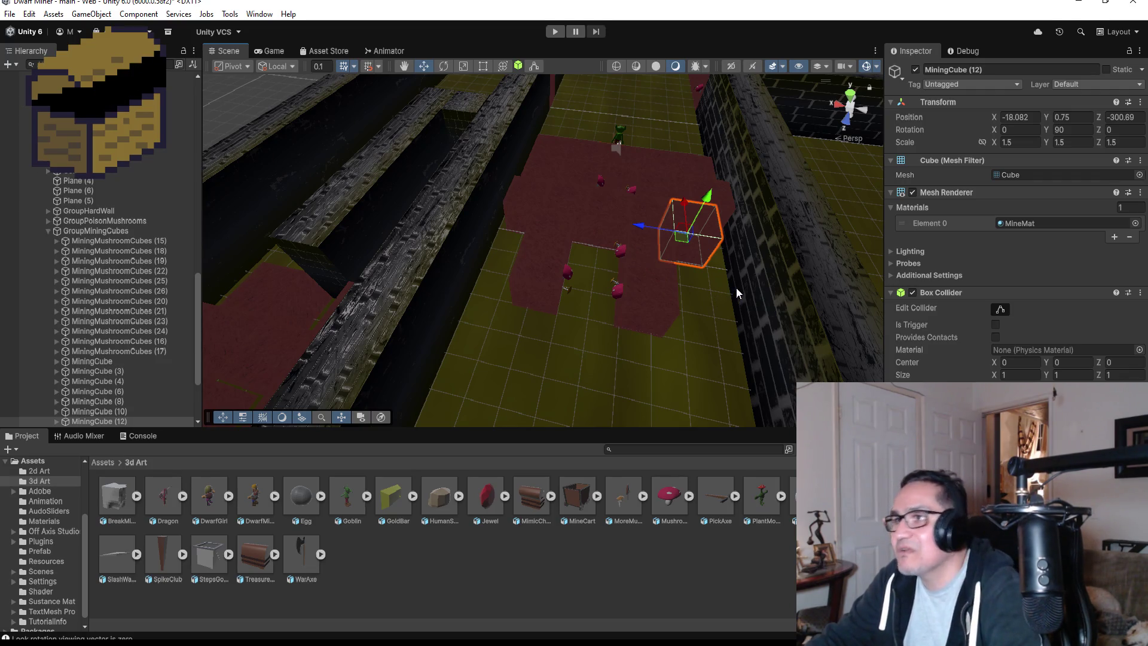
key(v)
mouse_move(689, 203)
mouse_down()
mouse_move(687, 239)
mouse_move(655, 275)
mouse_up()
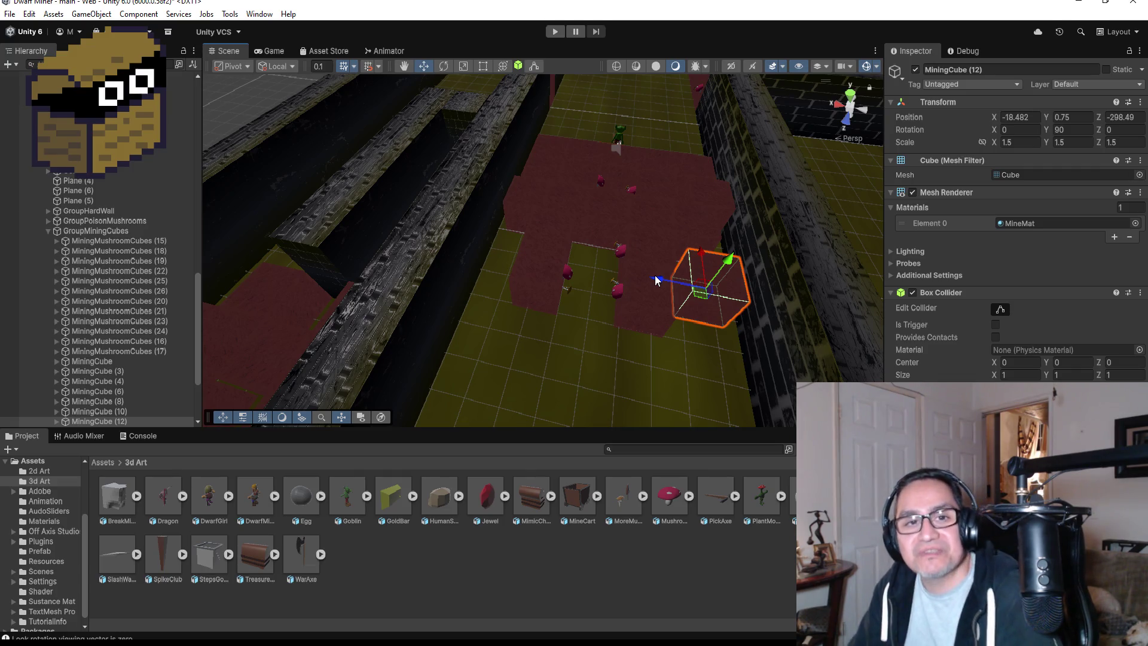
- From a top-down view, align MiningCube (12) at X -18.697, Z -298.712
scroll(782, 289, up, 2)
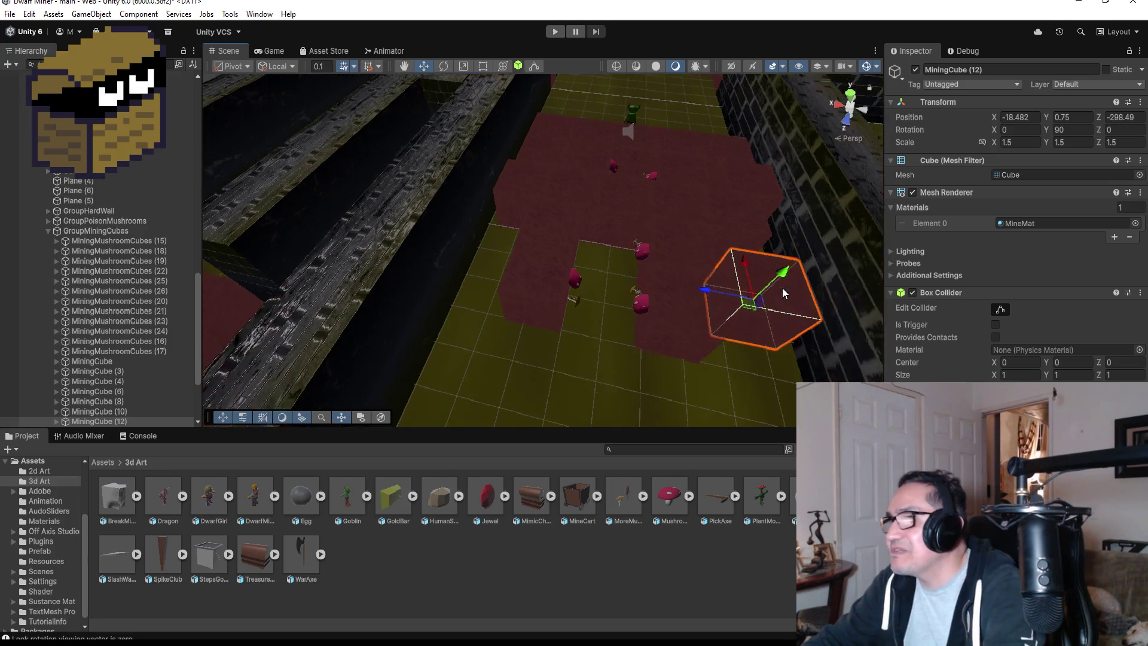
key(f)
click(849, 93)
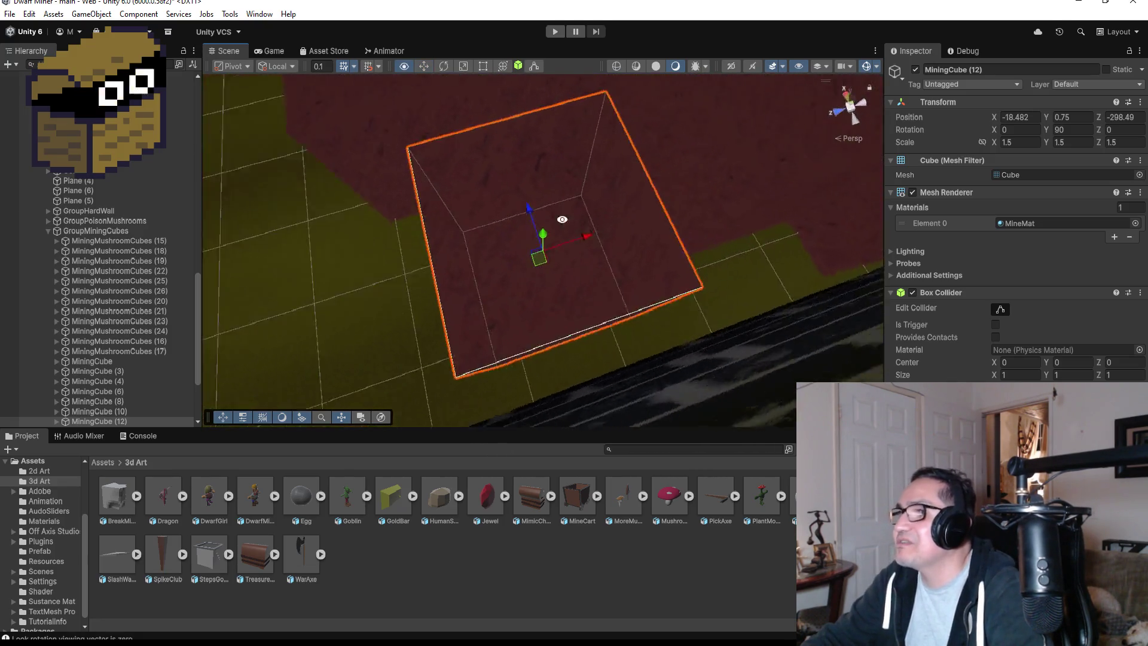
mouse_move(585, 247)
mouse_down()
mouse_move(598, 247)
mouse_move(561, 247)
mouse_move(611, 250)
mouse_up()
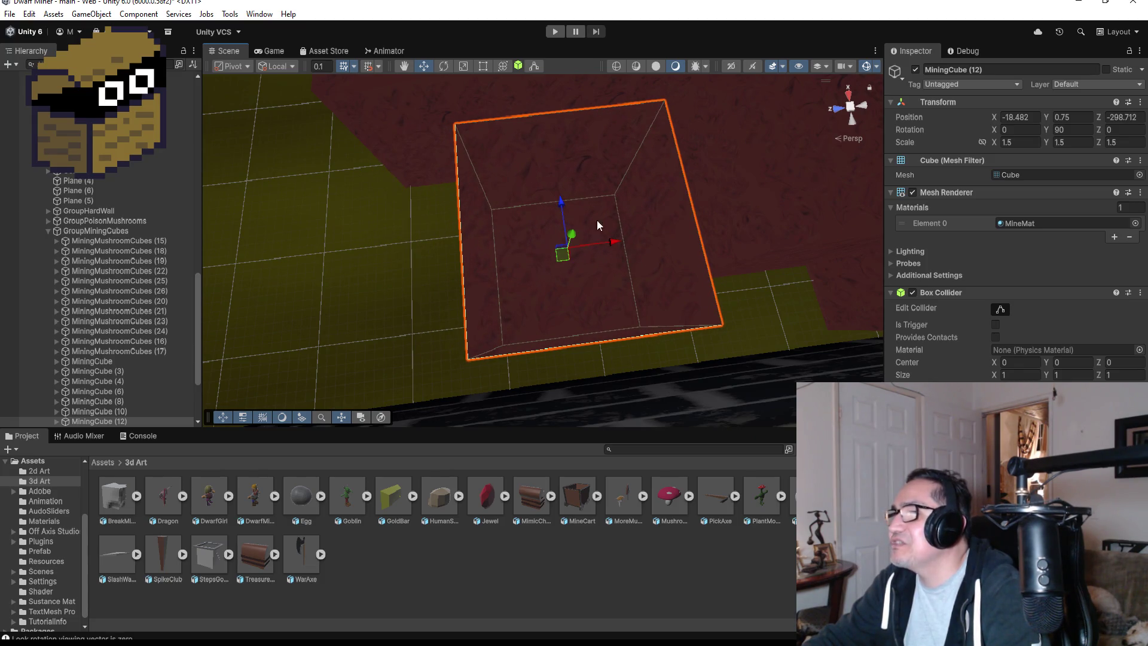
mouse_move(565, 202)
mouse_down()
mouse_move(573, 219)
mouse_move(622, 236)
mouse_move(505, 319)
mouse_move(723, 219)
mouse_up()
scroll(592, 302, down, 10)
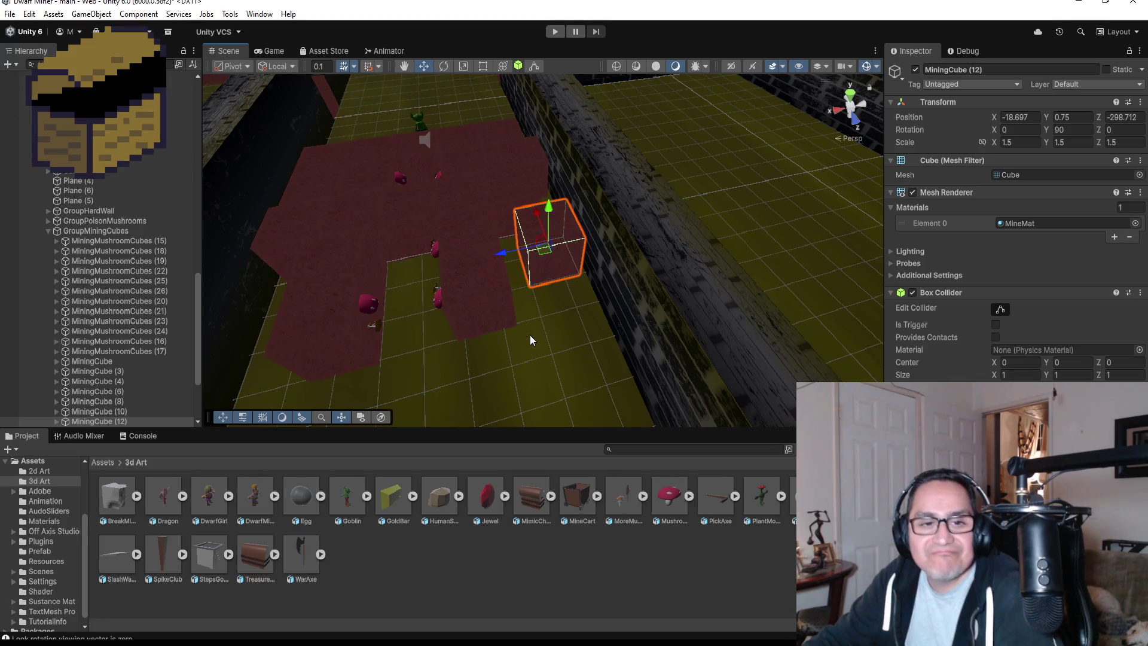
mouse_move(519, 336)
mouse_down()
mouse_move(451, 318)
mouse_move(513, 296)
mouse_up()
- Duplicate MiningMushroomCubes (24) and fit MiningMushroomCubes (27) at X -12.075, Z -298.121 against the edge
click(512, 296)
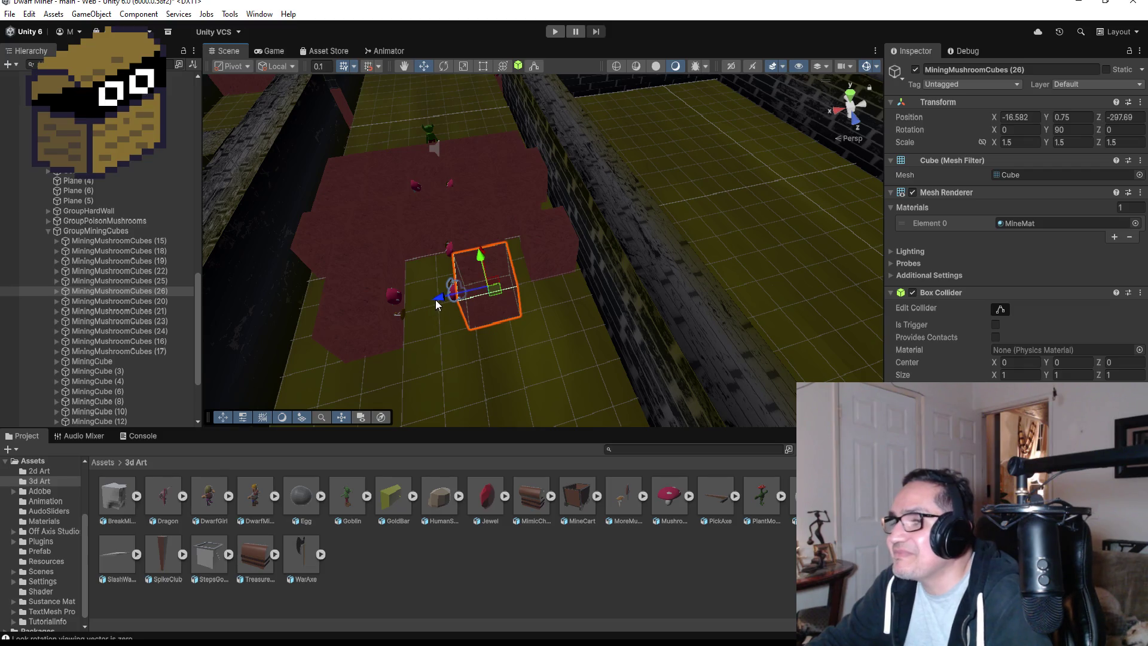
drag(468, 306, 476, 329)
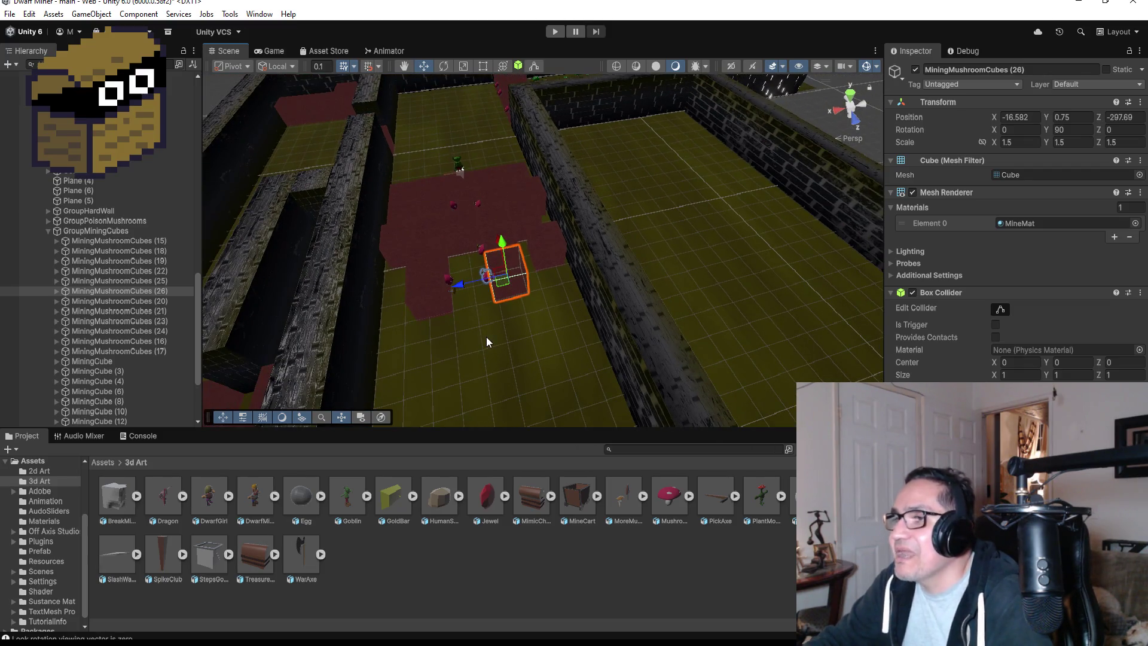
mouse_move(468, 352)
mouse_down()
mouse_move(540, 320)
mouse_move(502, 338)
mouse_move(490, 317)
mouse_move(534, 330)
mouse_up()
scroll(472, 310, up, 3)
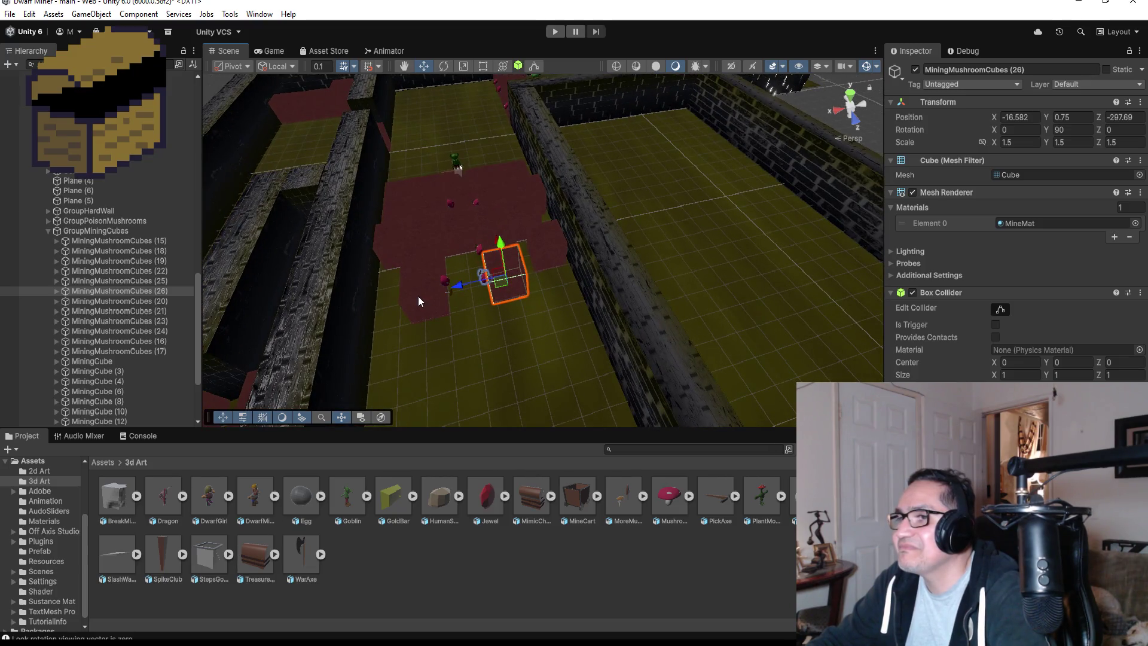
click(418, 297)
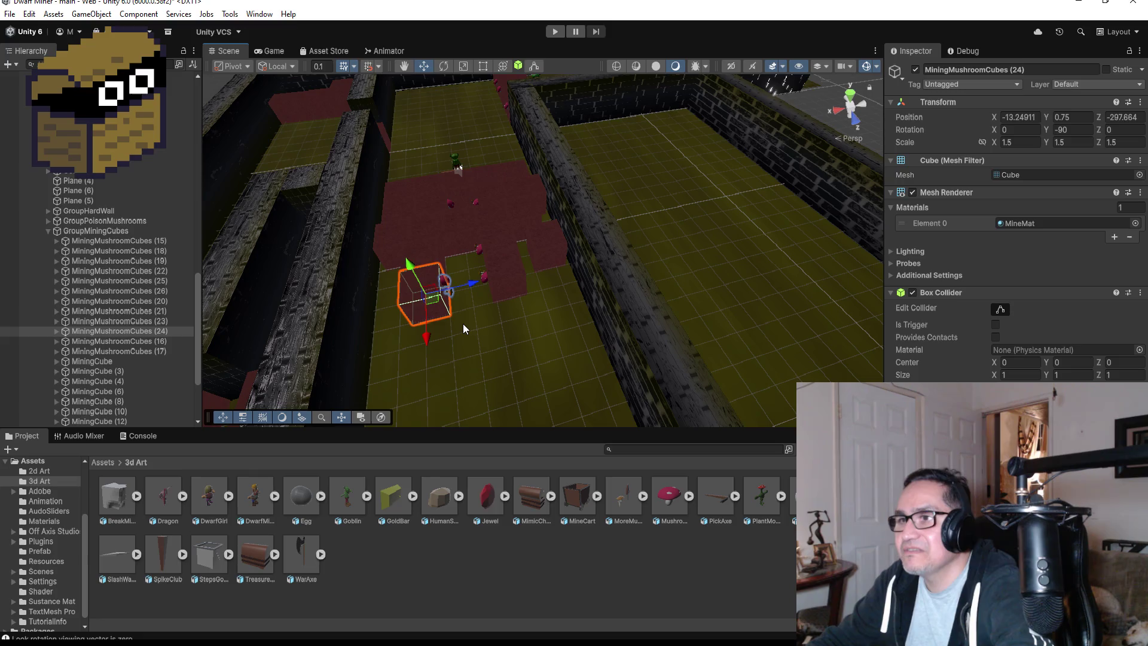
key(ctrl+d)
mouse_move(421, 334)
mouse_down()
mouse_move(465, 344)
mouse_move(446, 315)
mouse_up()
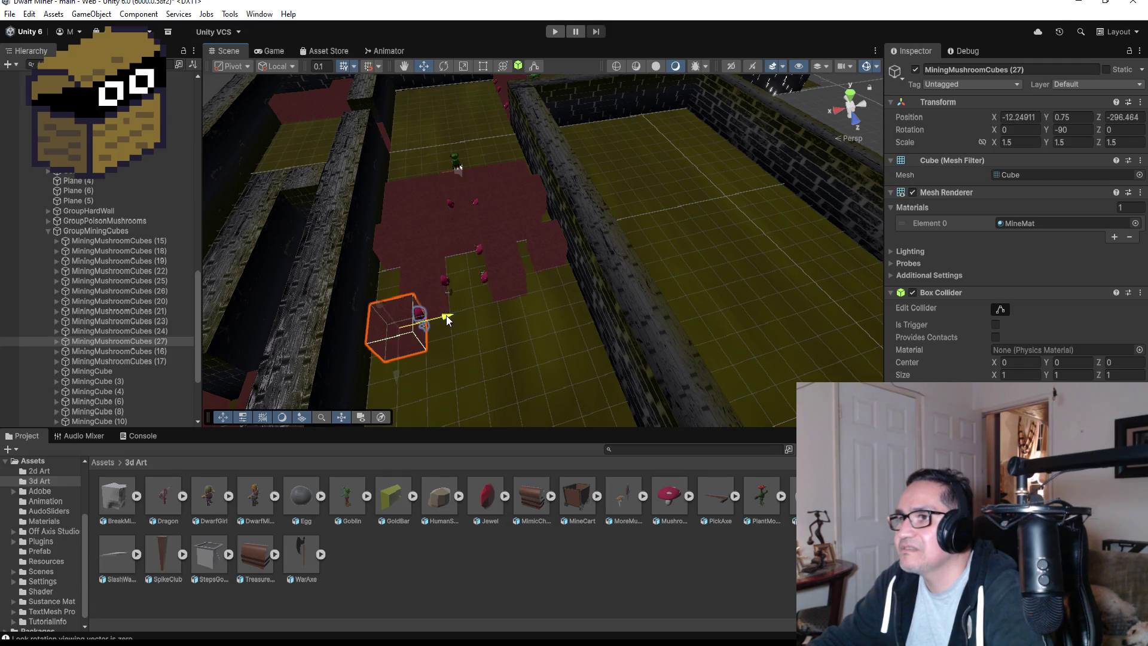
scroll(446, 314, down, 1)
key(f)
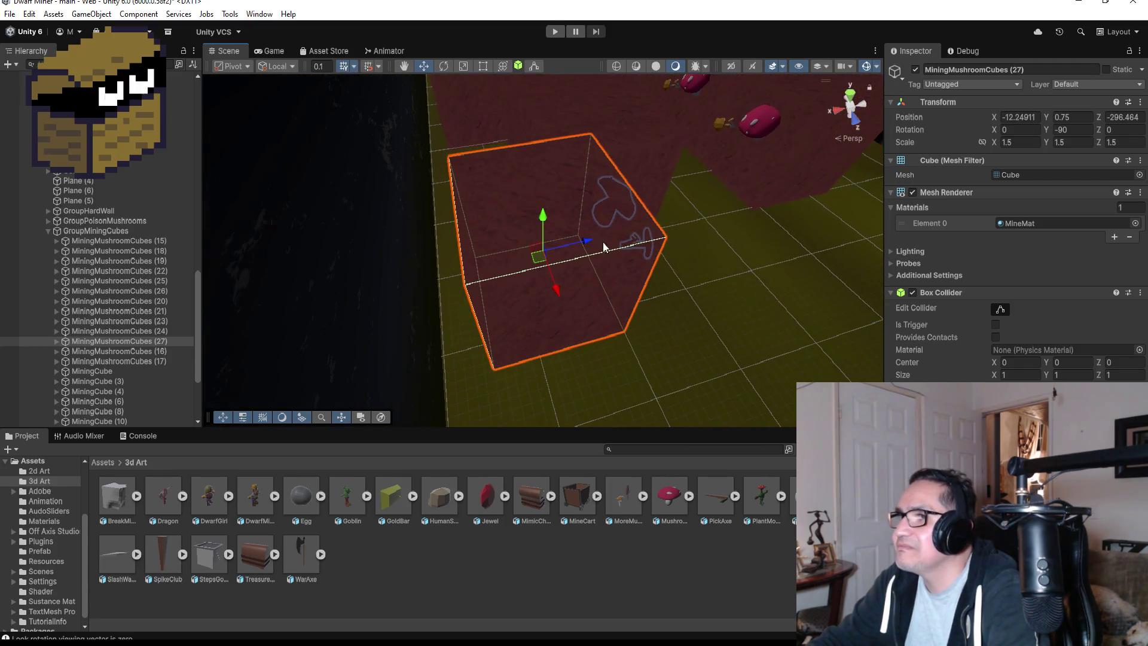
mouse_move(589, 242)
mouse_down()
mouse_move(561, 249)
mouse_move(574, 249)
mouse_up()
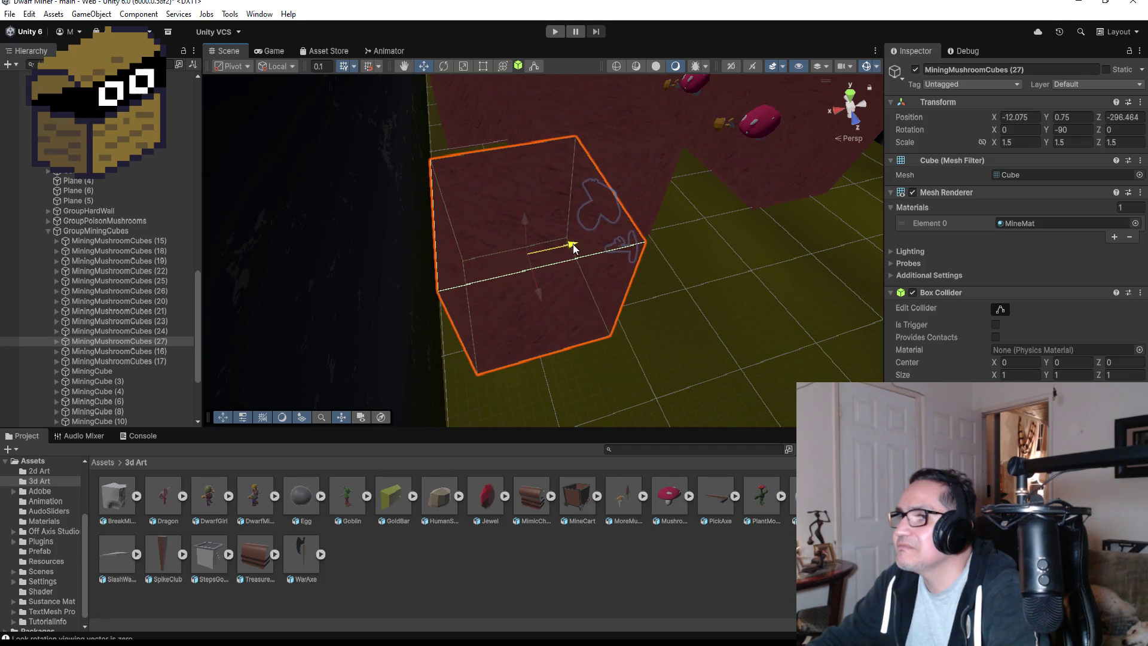
drag(660, 264, 367, 233)
mouse_move(500, 248)
mouse_down()
mouse_move(419, 251)
mouse_move(458, 251)
mouse_up()
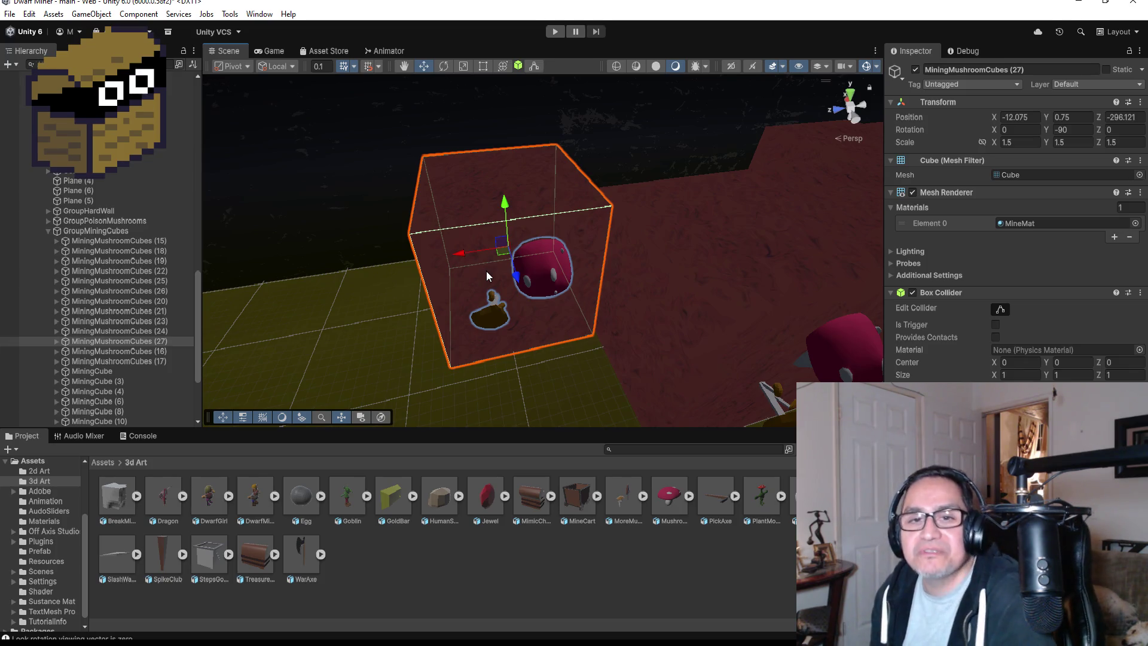
scroll(708, 273, down, 2)
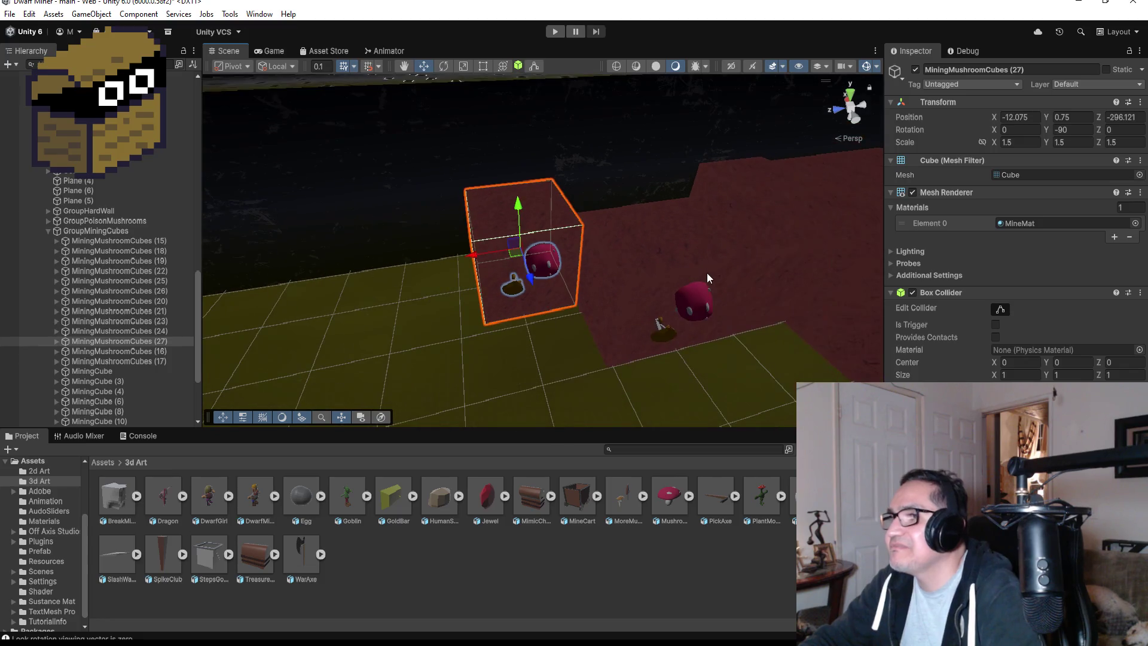
- Duplicate MiningMushroomCubes (26) and snap the copy against its neighbouring cube
mouse_move(630, 340)
mouse_down()
mouse_move(615, 301)
mouse_move(716, 273)
mouse_move(705, 295)
mouse_up()
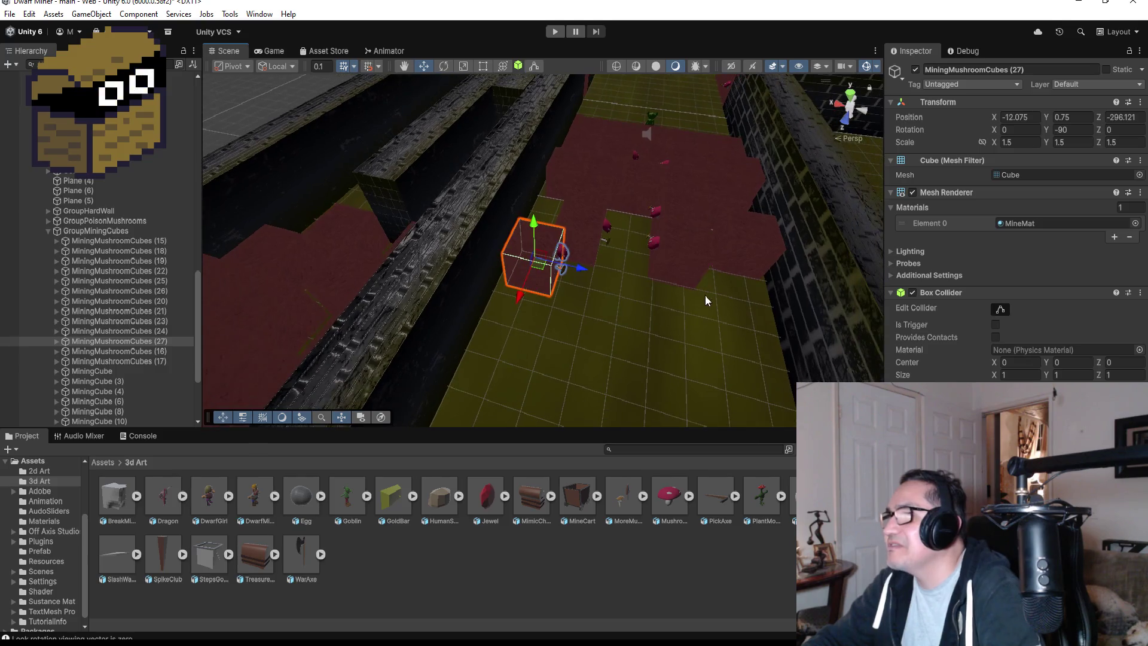
click(694, 283)
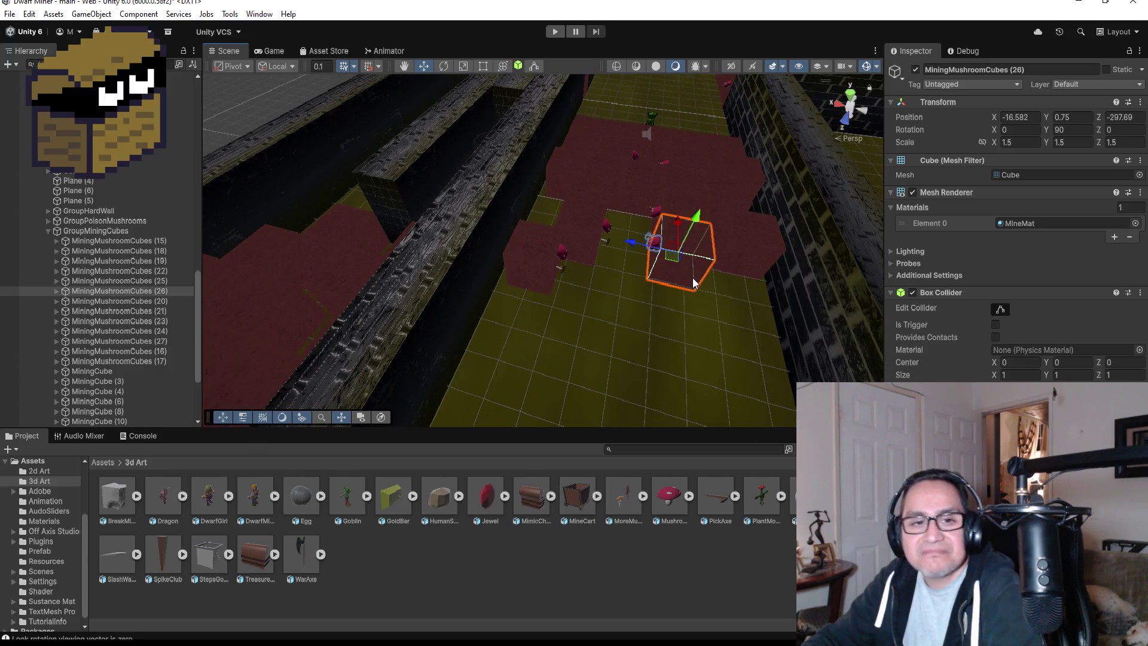
click(128, 290)
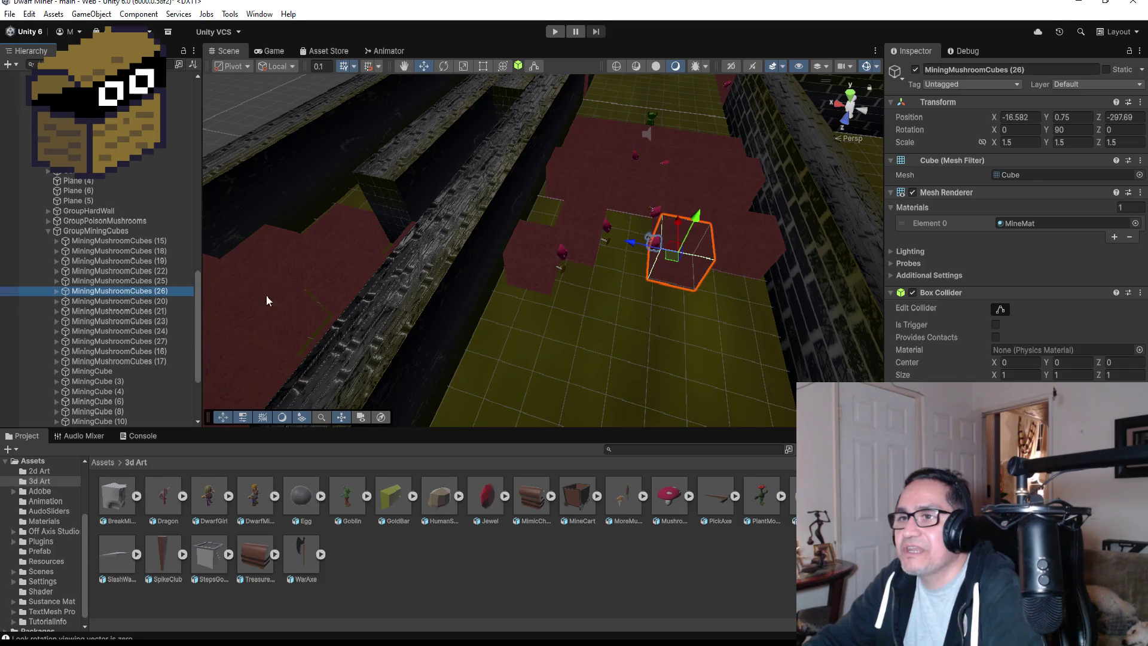
key(ctrl+d)
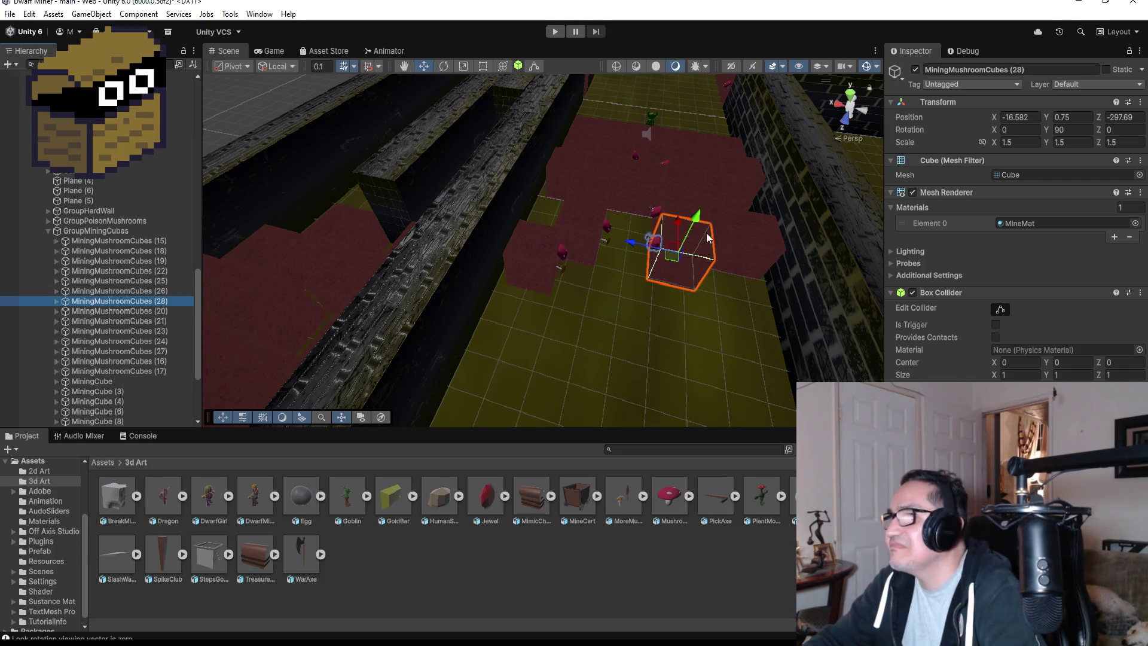
mouse_move(679, 217)
mouse_down()
mouse_move(688, 254)
mouse_move(725, 284)
mouse_move(727, 306)
mouse_move(662, 352)
mouse_up()
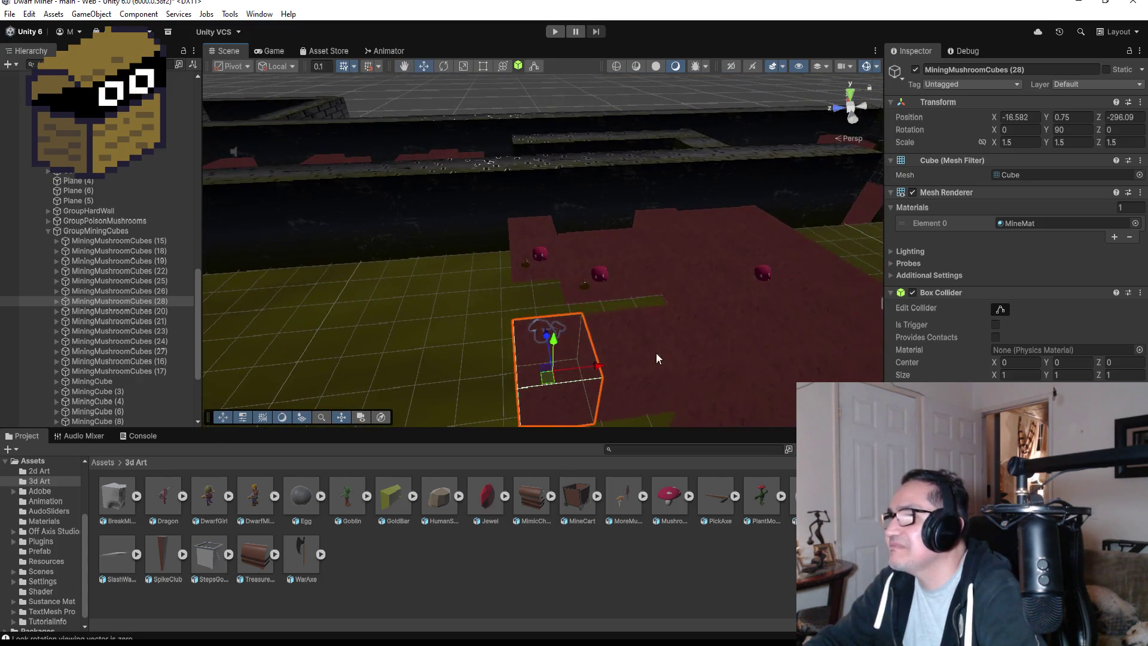
mouse_move(598, 421)
mouse_down()
mouse_move(595, 359)
mouse_move(656, 264)
mouse_move(648, 273)
mouse_move(729, 342)
mouse_move(677, 322)
mouse_move(639, 345)
mouse_move(648, 376)
mouse_up()
- Duplicate MiningMushroomCubes (27) and line the copy up along the maze corridor
click(543, 255)
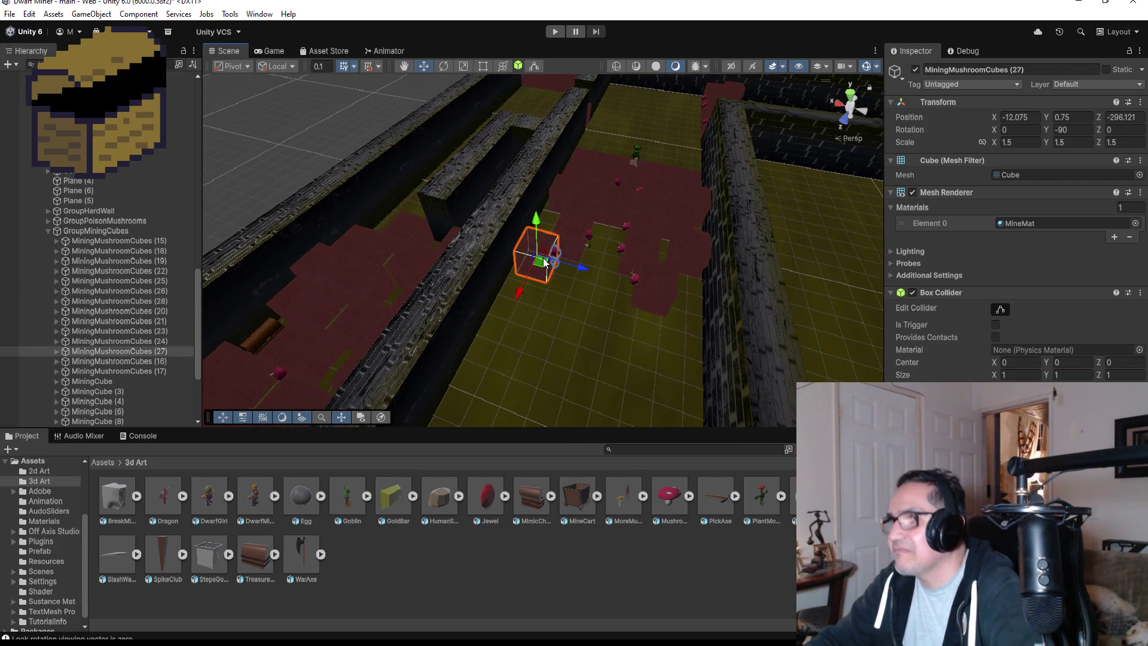
key(ctrl+d)
drag(523, 285, 504, 330)
scroll(568, 289, up, 3)
key(f)
drag(761, 260, 658, 339)
mouse_move(649, 385)
mouse_down()
mouse_move(799, 345)
mouse_move(766, 289)
mouse_up()
scroll(755, 371, down, 2)
scroll(717, 361, down, 2)
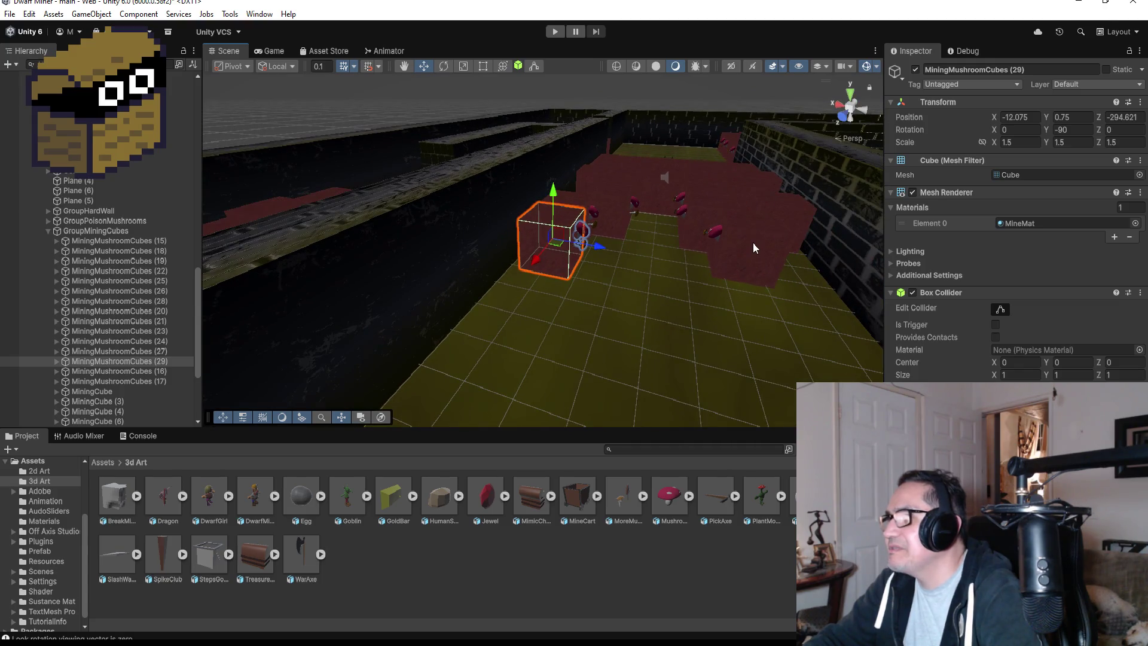
- Duplicate MiningMushroomCubes (28) and snap the copy against the red block at X -17.42, Z -294.69
click(752, 242)
key(f)
key(ctrl+d)
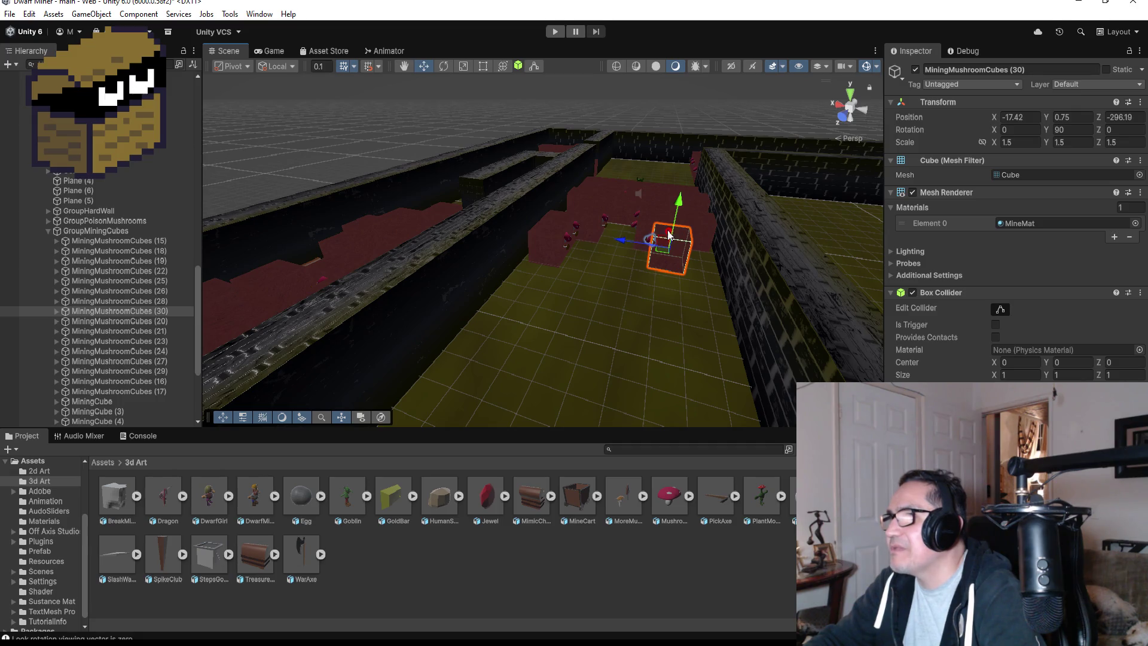
drag(769, 221, 592, 277)
mouse_move(700, 330)
mouse_down()
mouse_move(648, 346)
mouse_move(664, 363)
mouse_move(652, 326)
mouse_move(547, 294)
mouse_up()
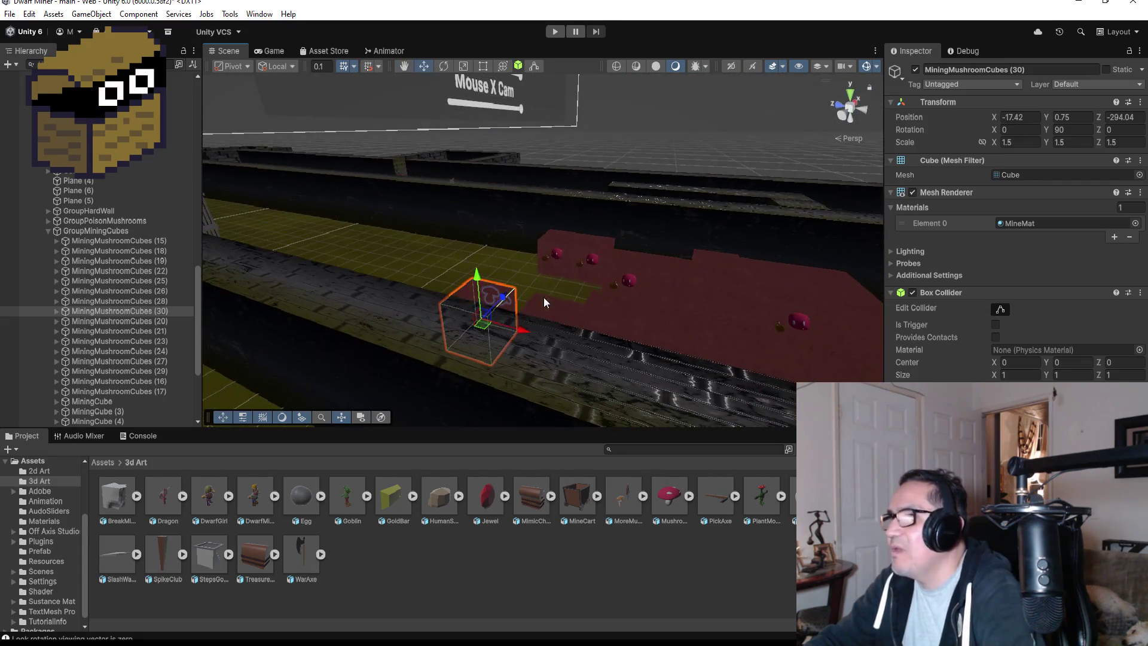
drag(550, 291, 564, 382)
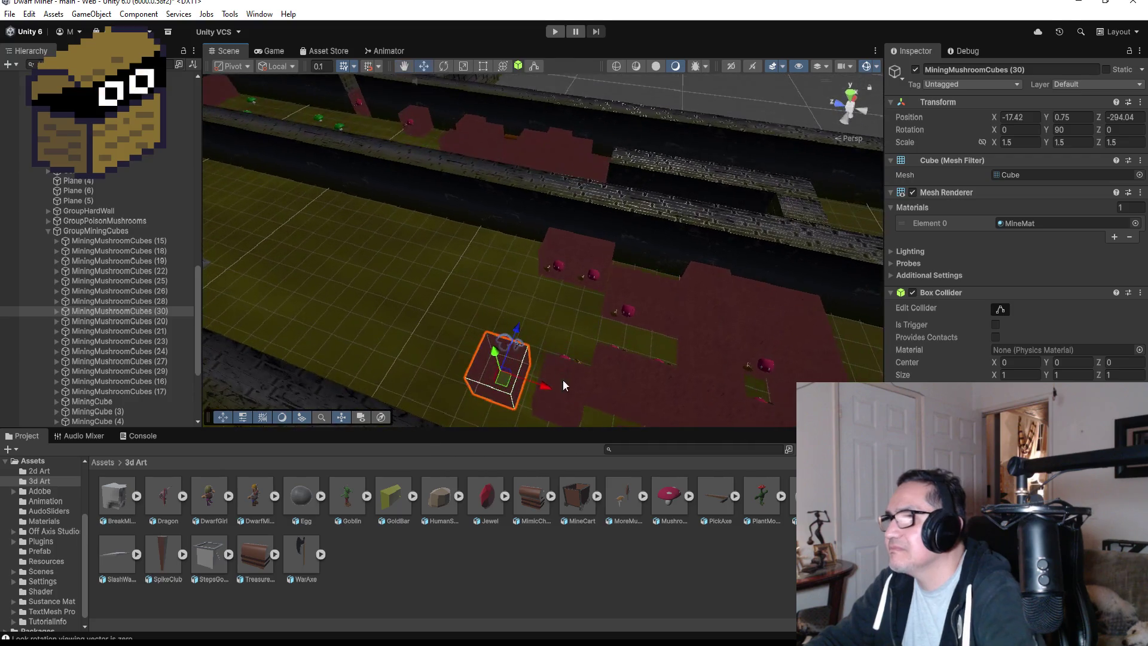
mouse_move(513, 417)
mouse_down()
mouse_move(573, 325)
mouse_move(803, 318)
mouse_move(726, 346)
mouse_move(712, 338)
mouse_up()
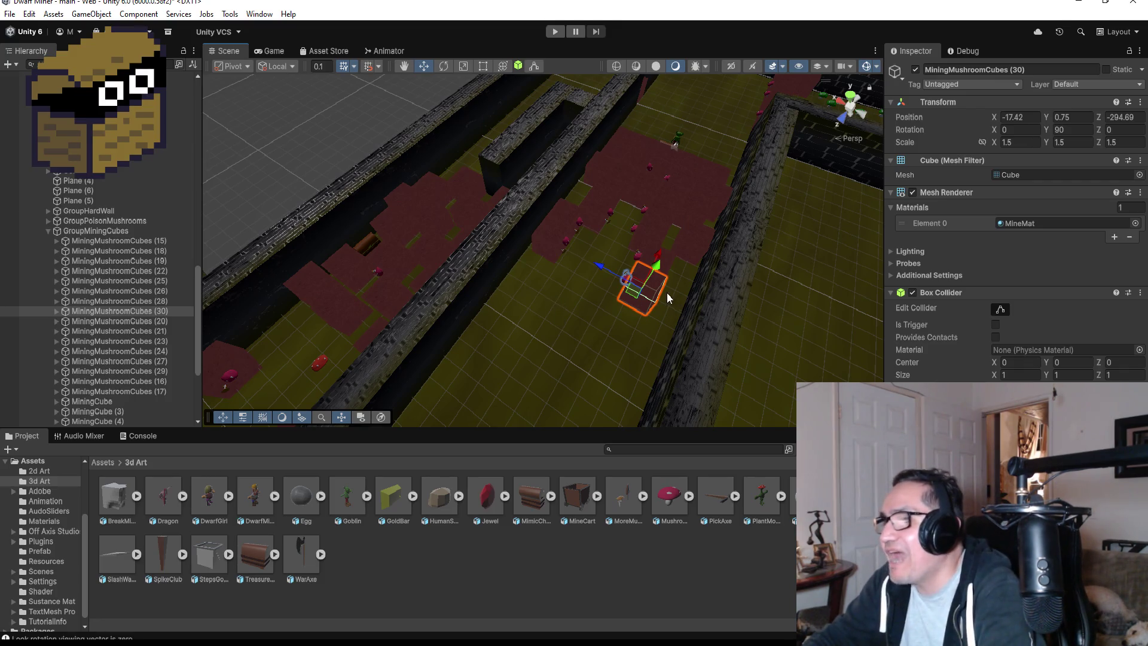
scroll(668, 292, up, 3)
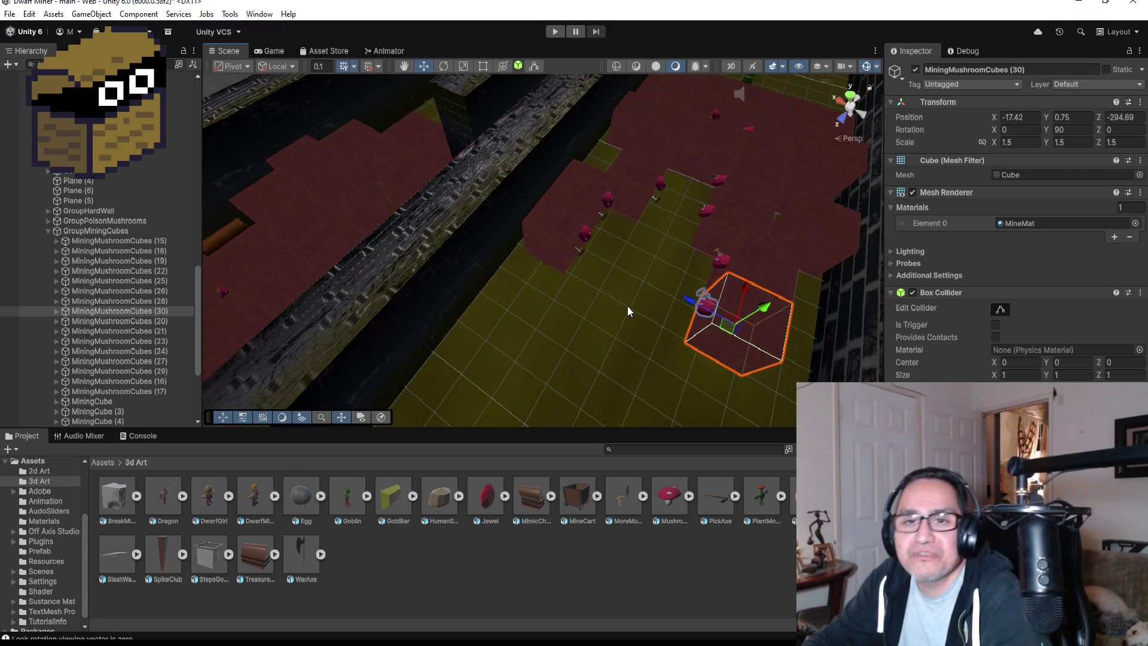
drag(569, 336, 653, 302)
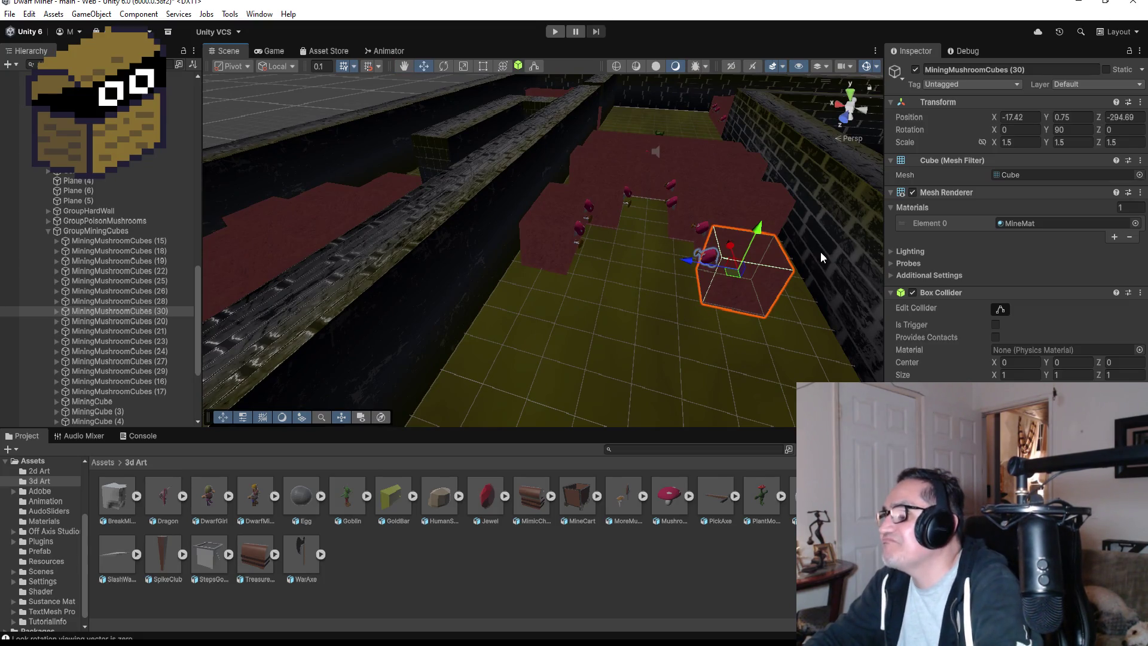
scroll(783, 278, down, 3)
drag(792, 186, 533, 302)
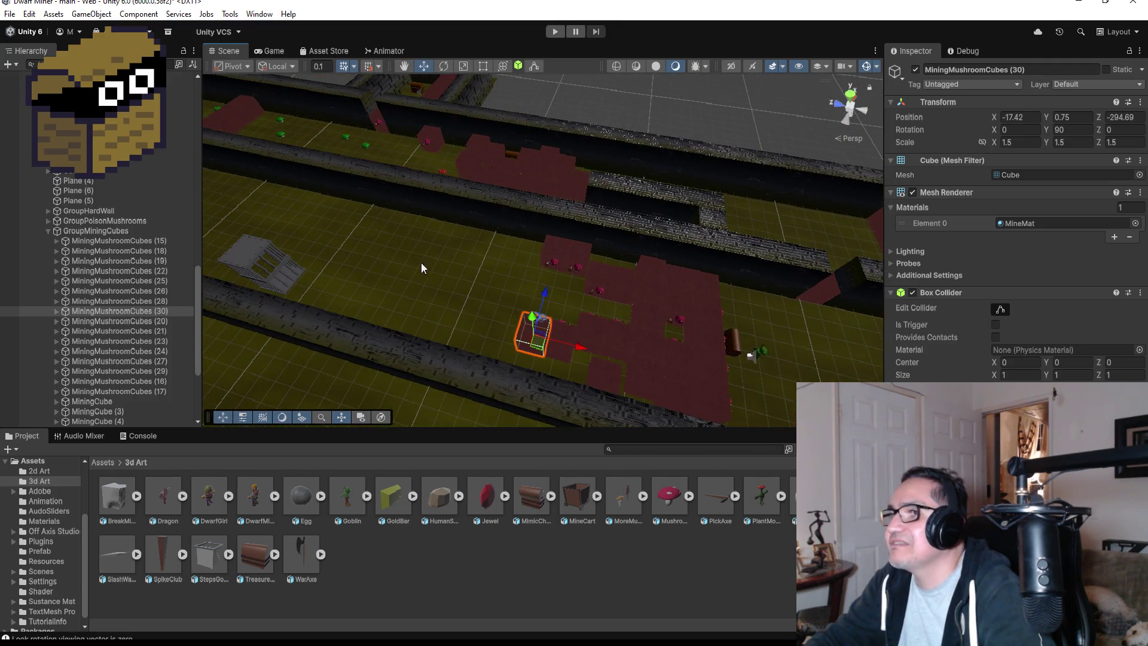
- Collapse the GroupMiningCubes and GroupHardWall groups in the Hierarchy
click(52, 232)
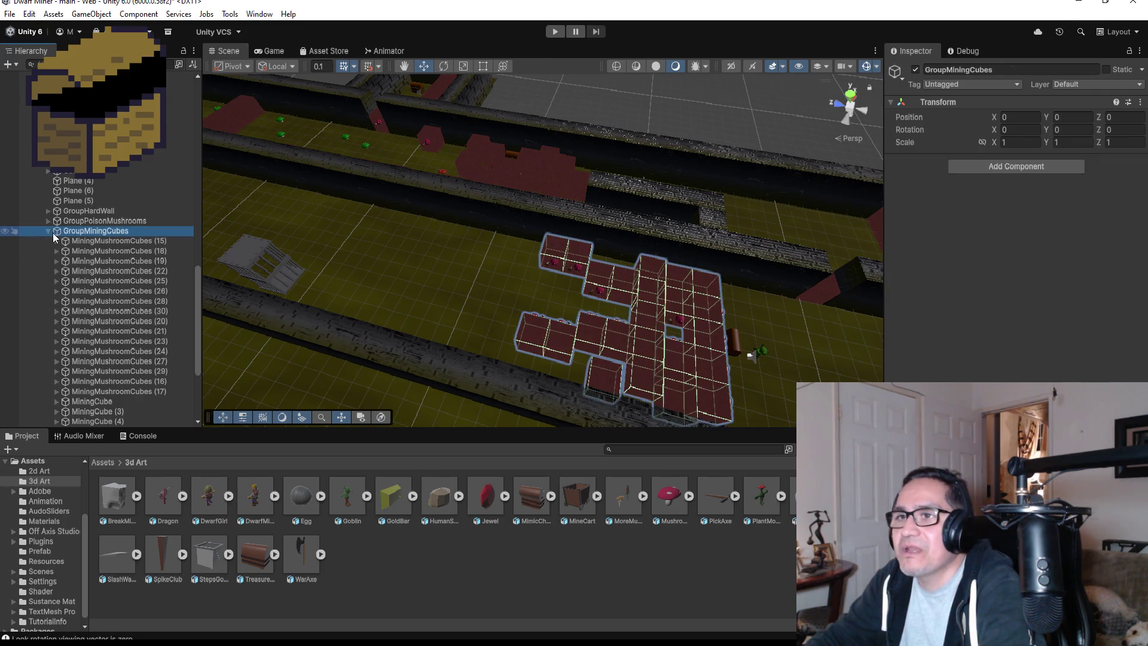
click(48, 232)
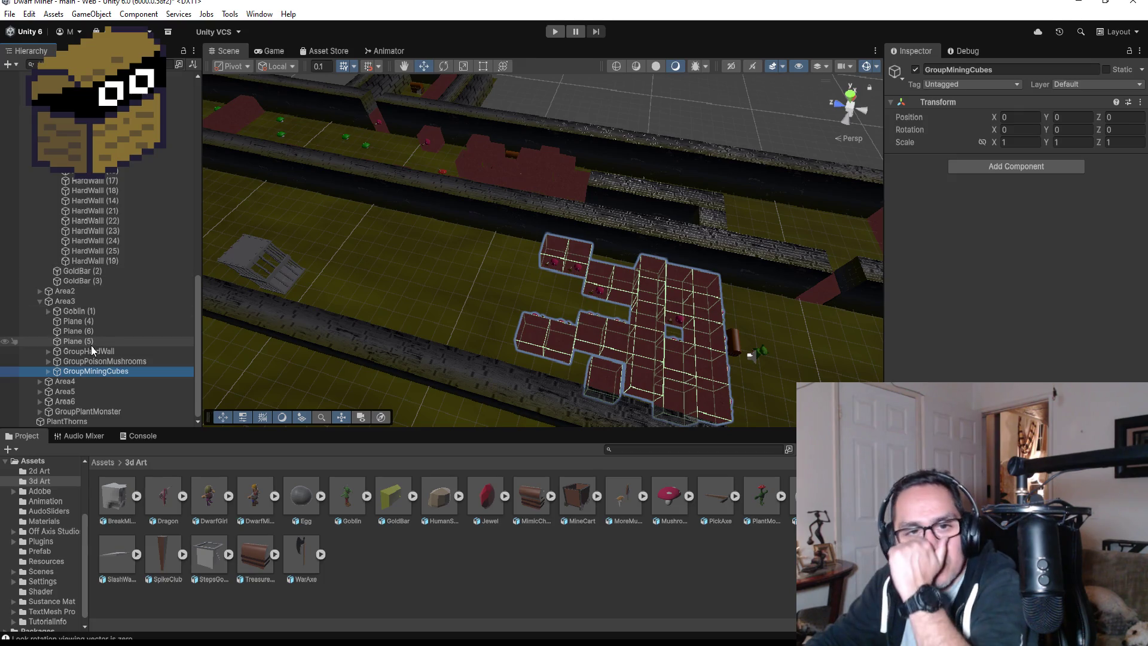
scroll(82, 354, up, 10)
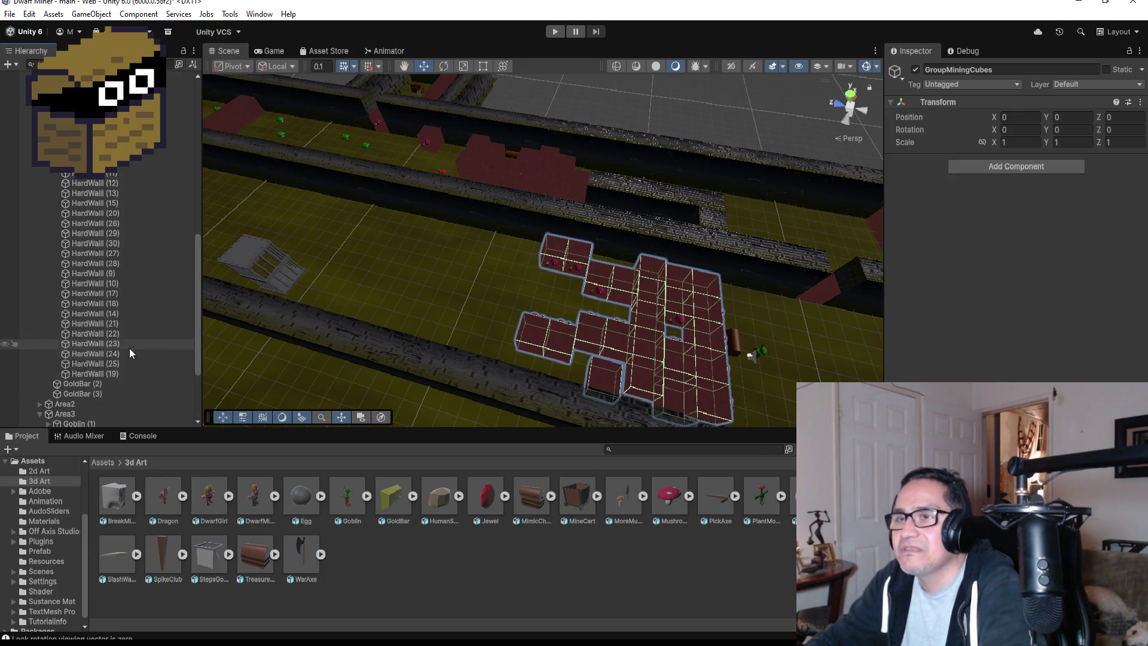
click(49, 293)
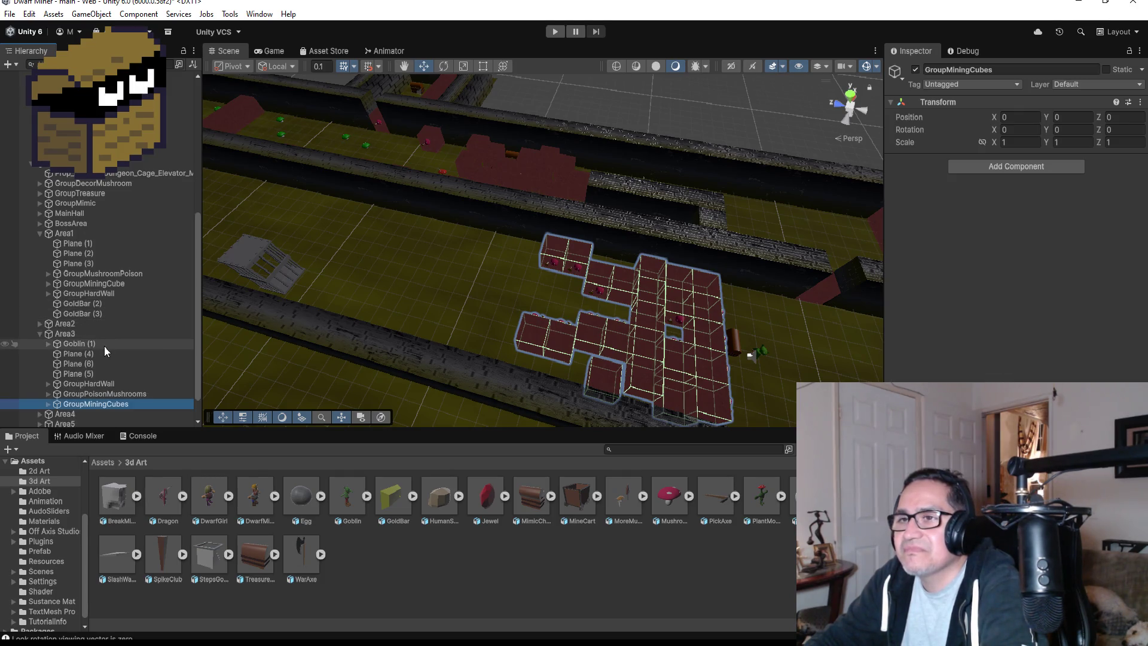
scroll(105, 347, down, 2)
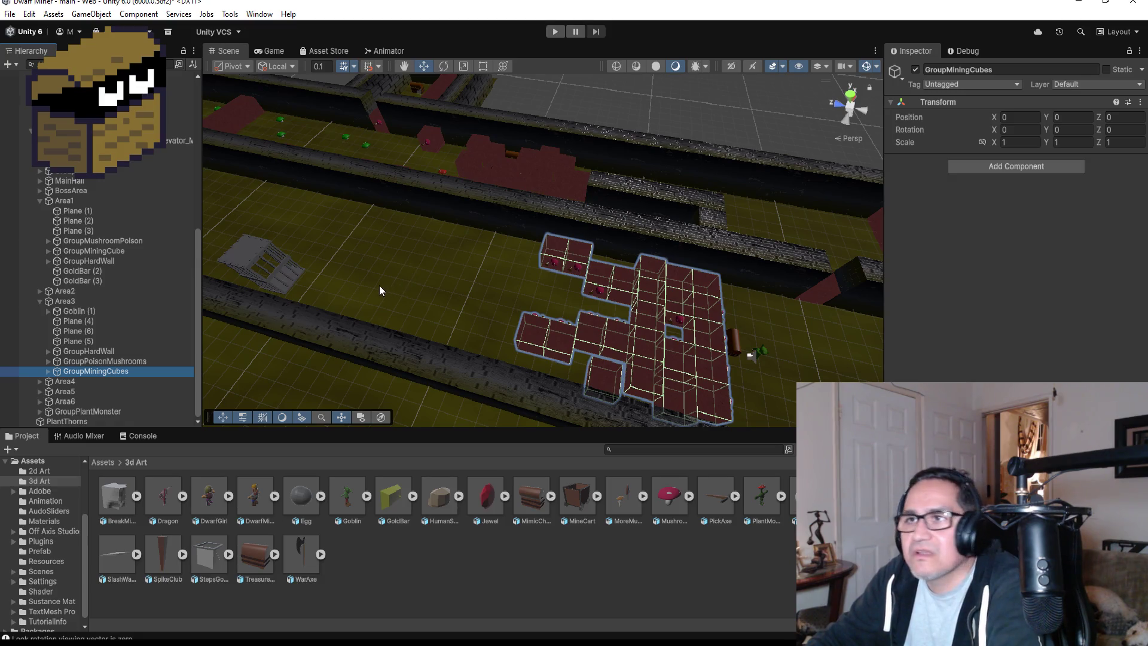
scroll(472, 287, down, 2)
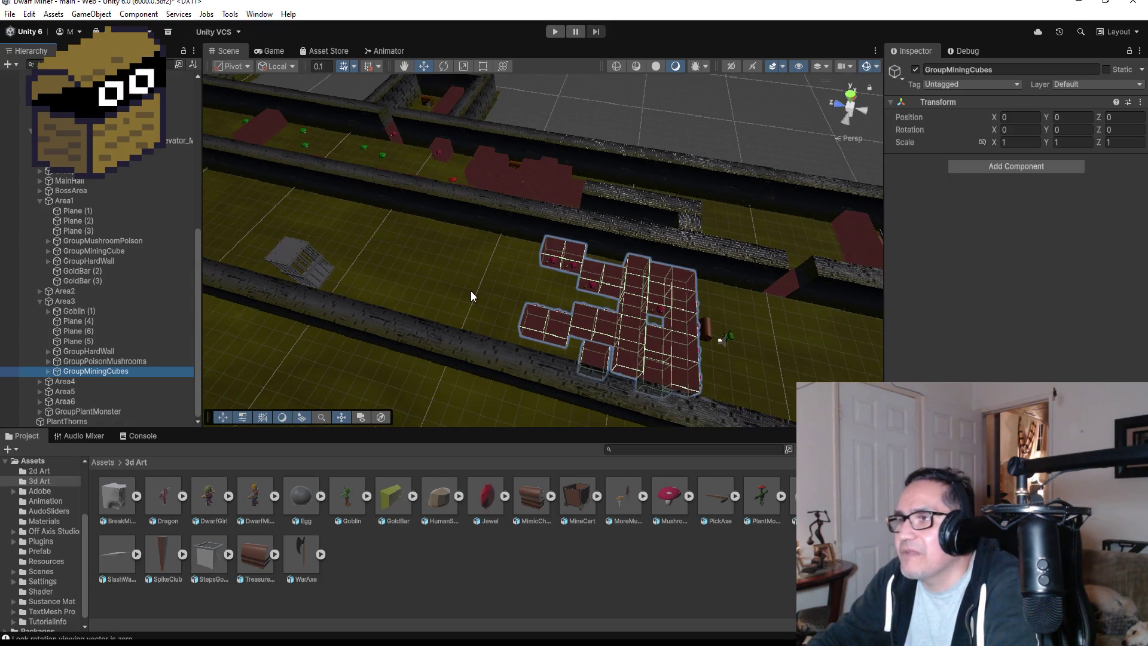
scroll(468, 289, down, 3)
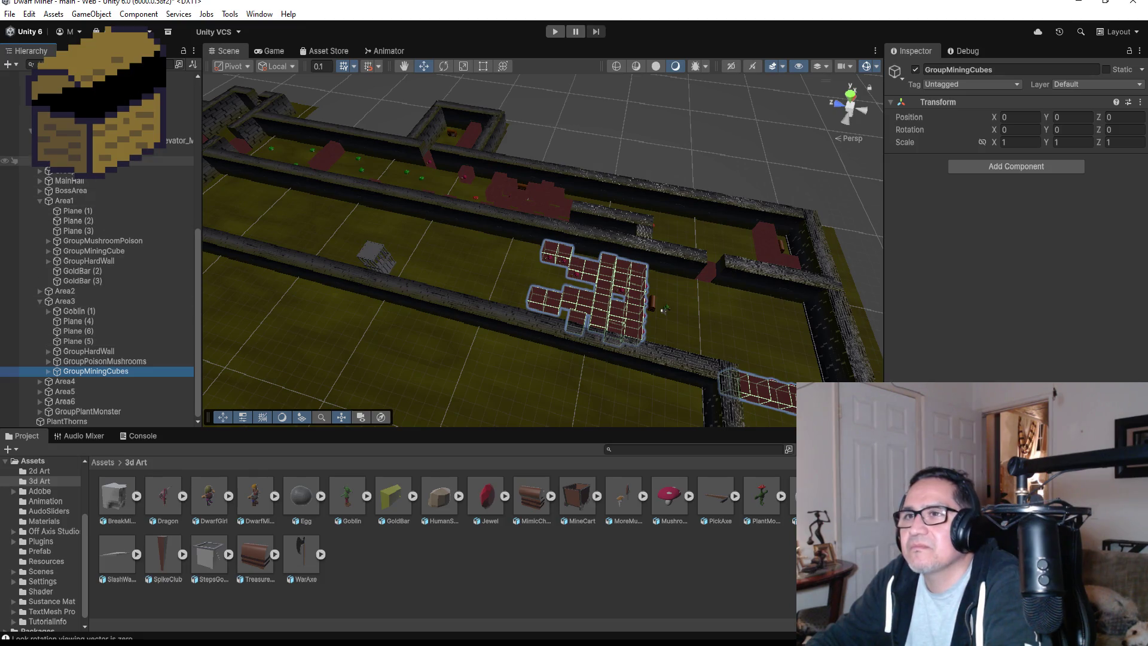
scroll(96, 239, up, 1)
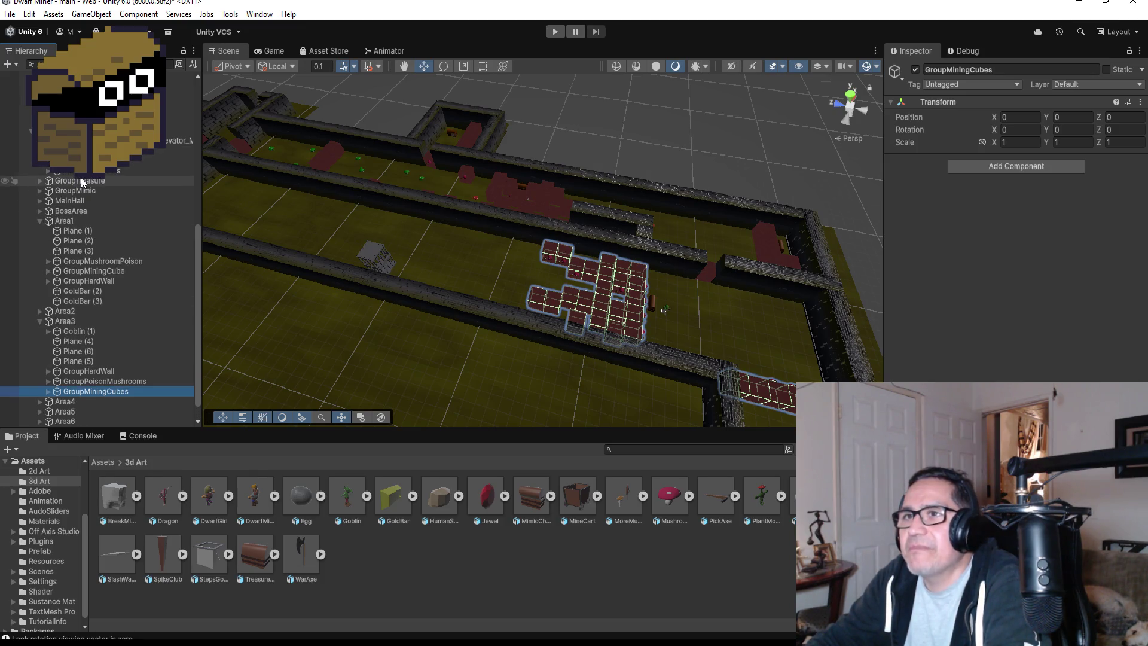
scroll(67, 191, down, 1)
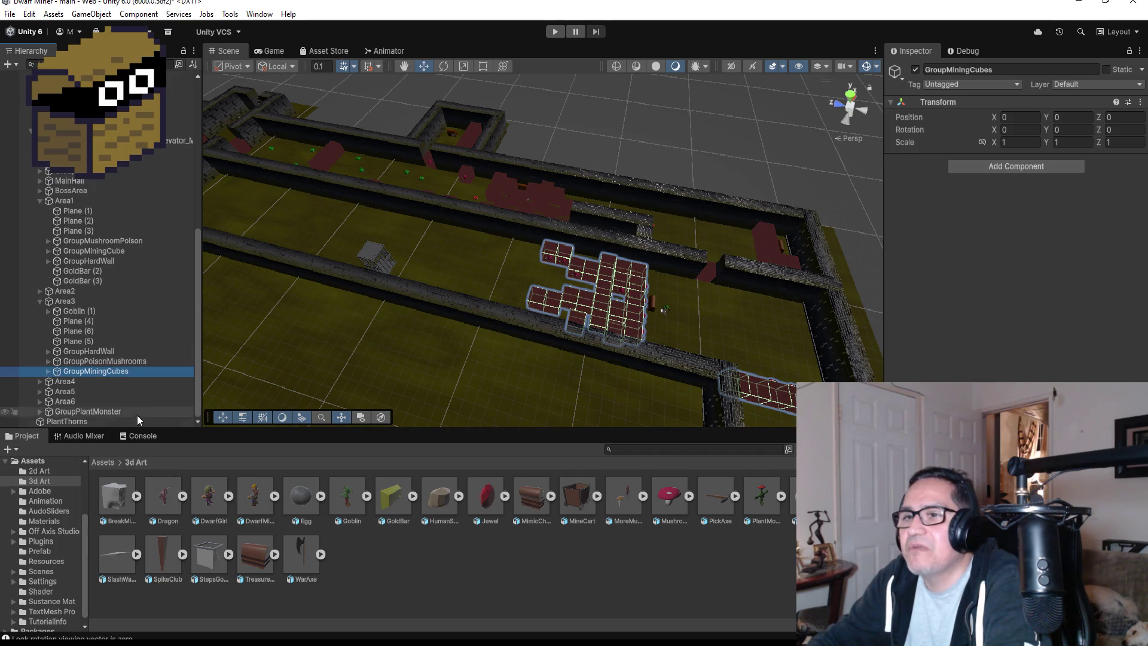
- Move GroupPlantMonster higher in the Hierarchy and duplicate TrapMushroomMonster (3)
drag(82, 410, 75, 180)
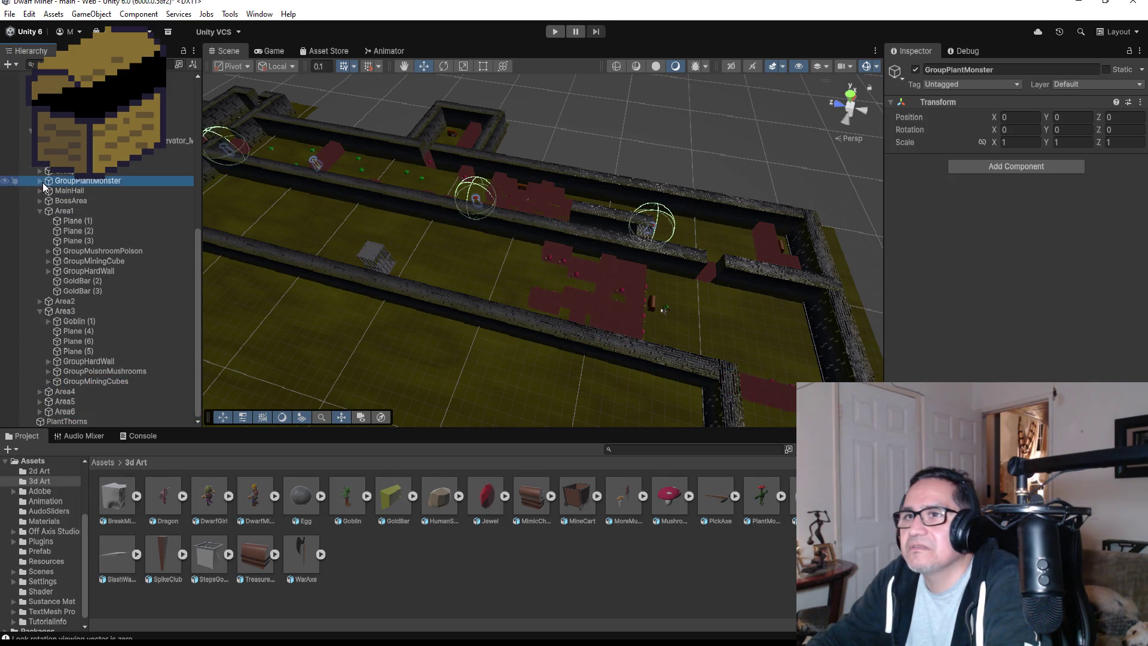
click(39, 181)
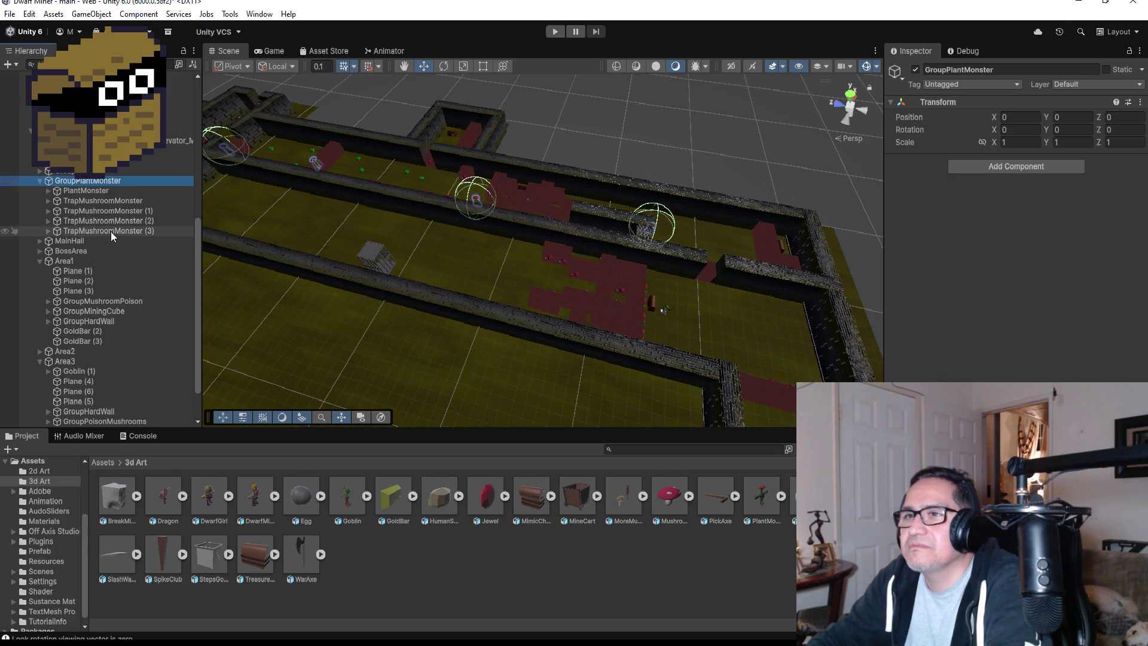
click(110, 231)
key(ctrl+d)
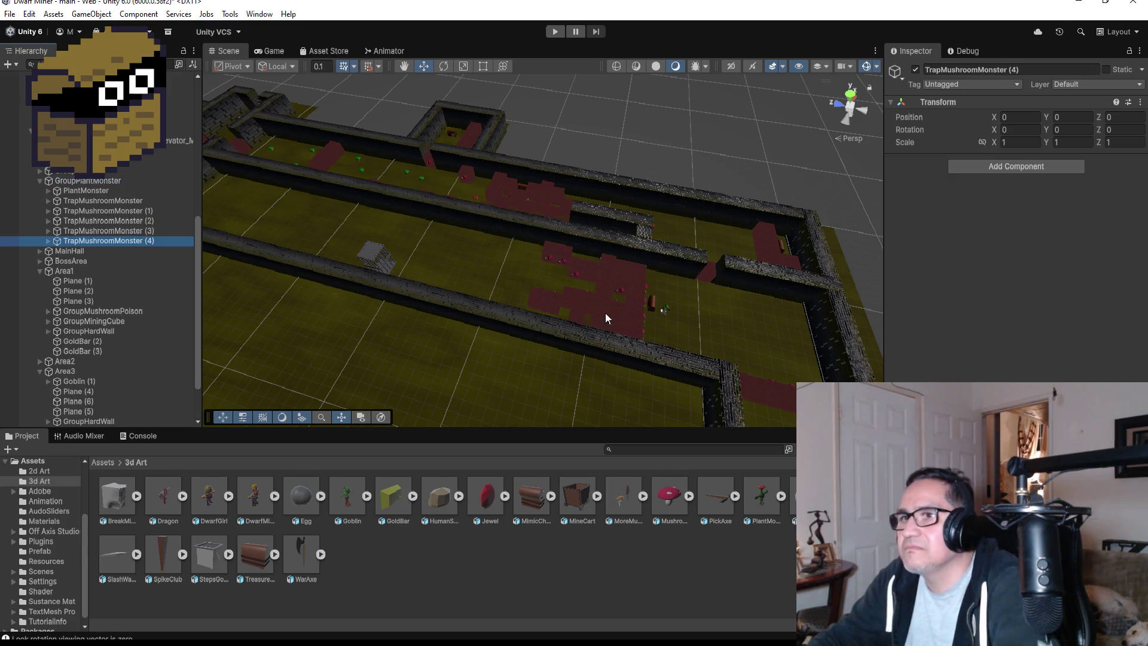
- Select TrapMushroomMonster (4)'s MeshPlantMonster and MovePos and move them along X
scroll(600, 233, down, 3)
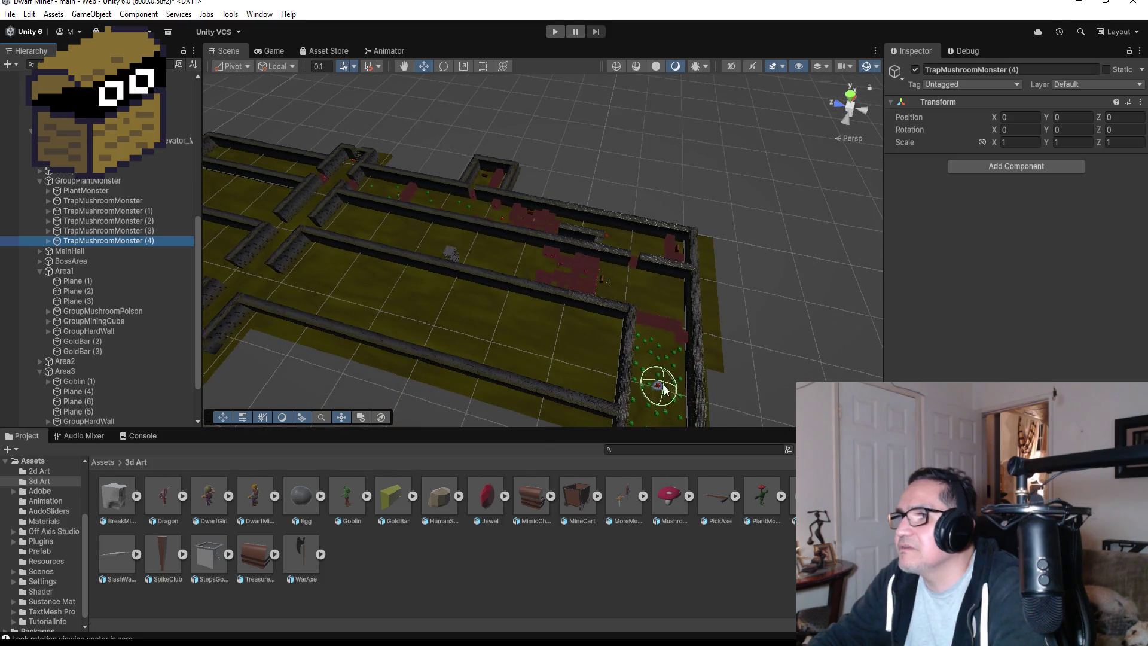
click(421, 69)
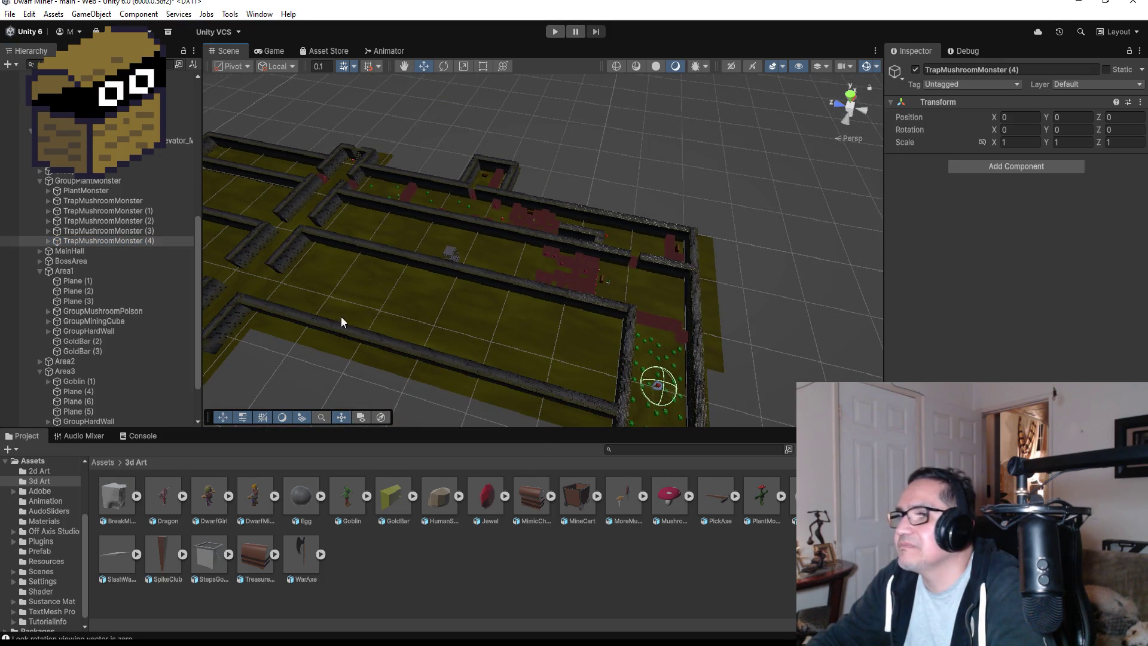
click(106, 243)
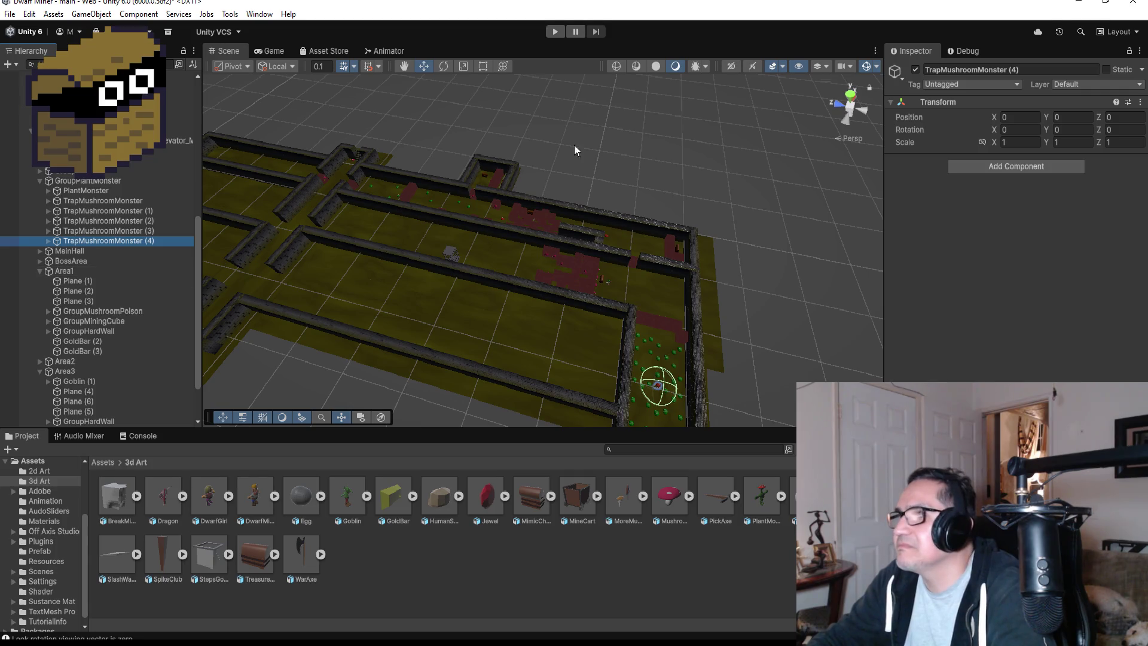
click(47, 241)
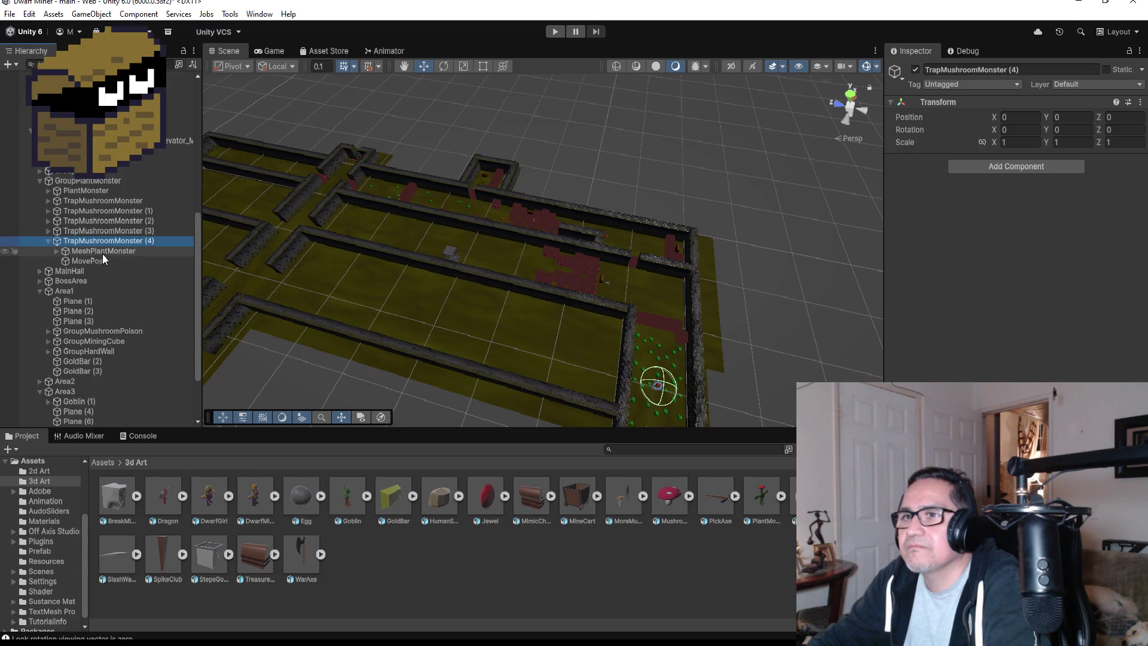
click(106, 250)
ctrl+click(105, 260)
mouse_move(660, 341)
mouse_down()
mouse_move(670, 263)
mouse_move(491, 252)
mouse_up()
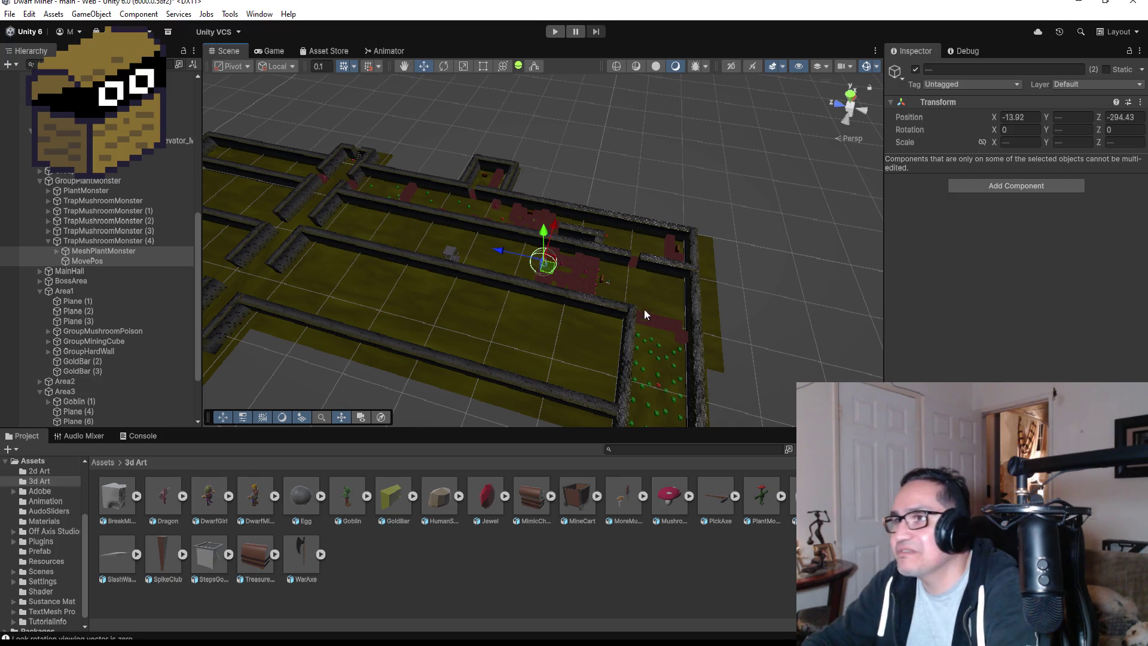
- Place the pair at X -15, Z -294.2 and change their Y rotation from 90 to 0
key(f)
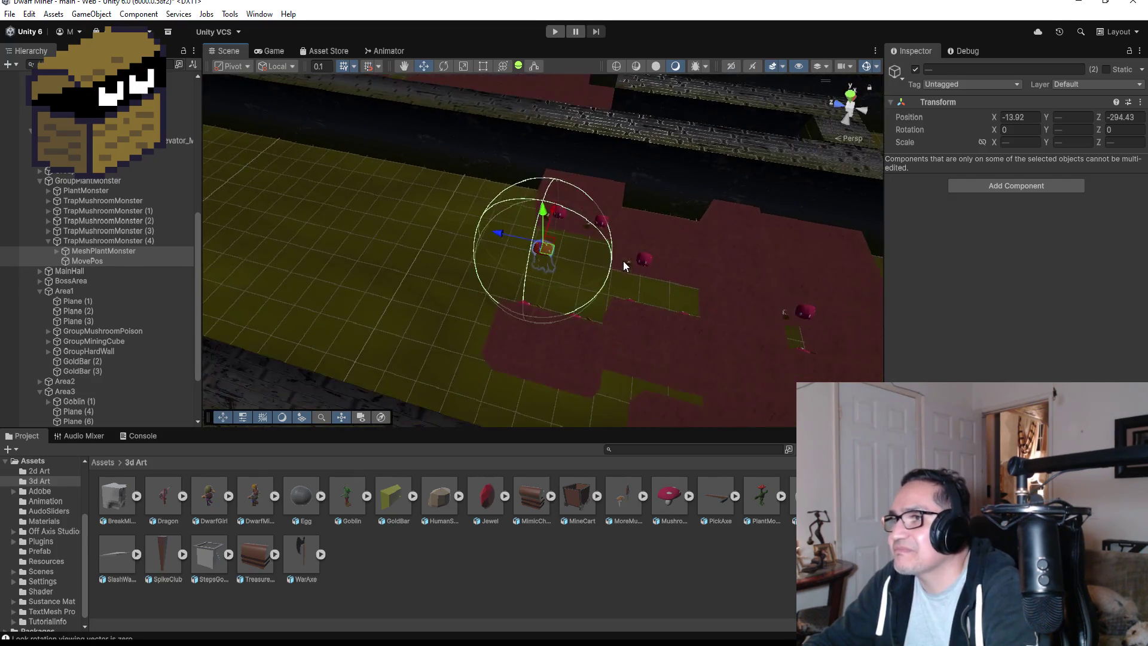
mouse_move(611, 226)
mouse_down()
mouse_move(607, 197)
mouse_move(468, 197)
mouse_up()
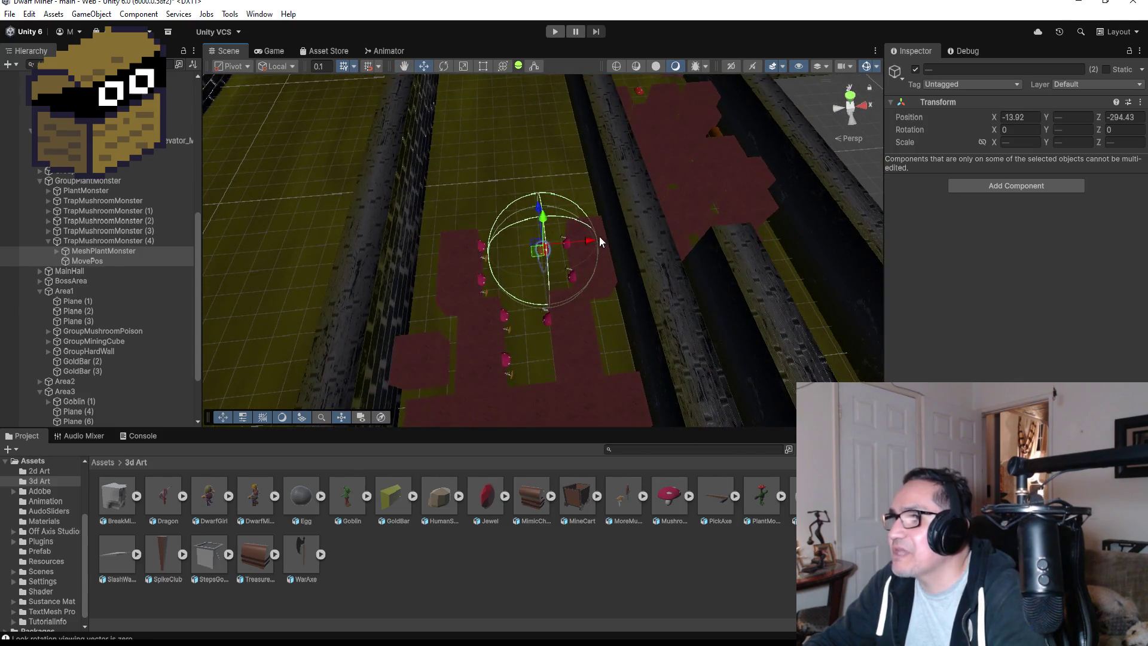
mouse_move(593, 238)
mouse_down()
mouse_move(569, 241)
mouse_move(569, 261)
mouse_up()
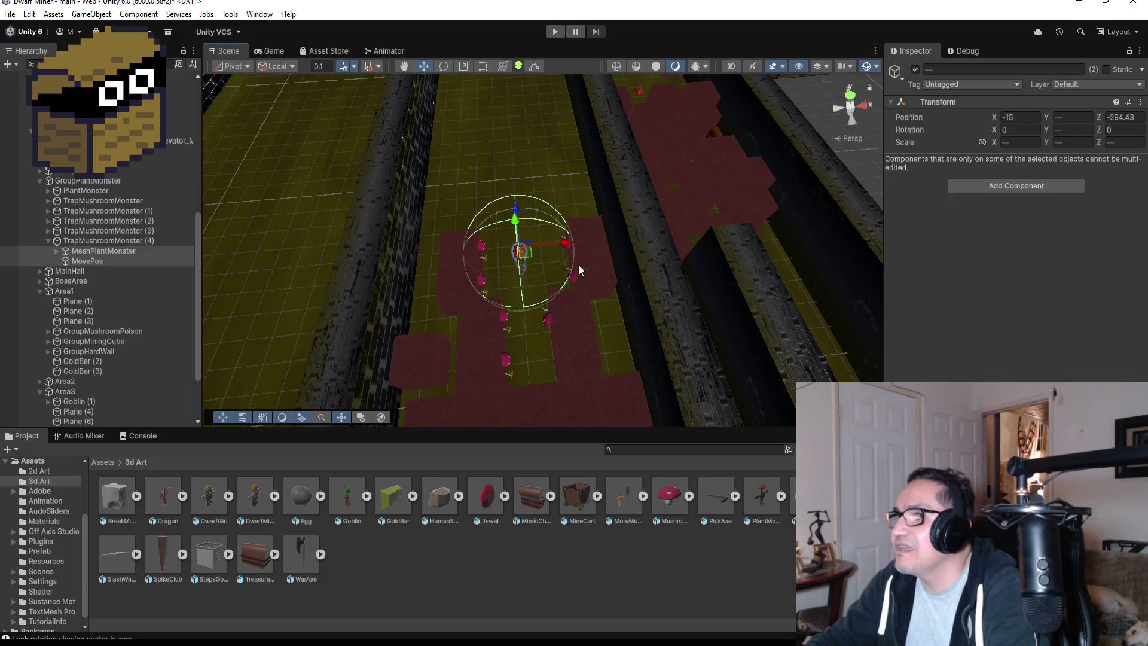
mouse_move(515, 210)
mouse_down()
mouse_move(513, 152)
mouse_move(516, 200)
mouse_up()
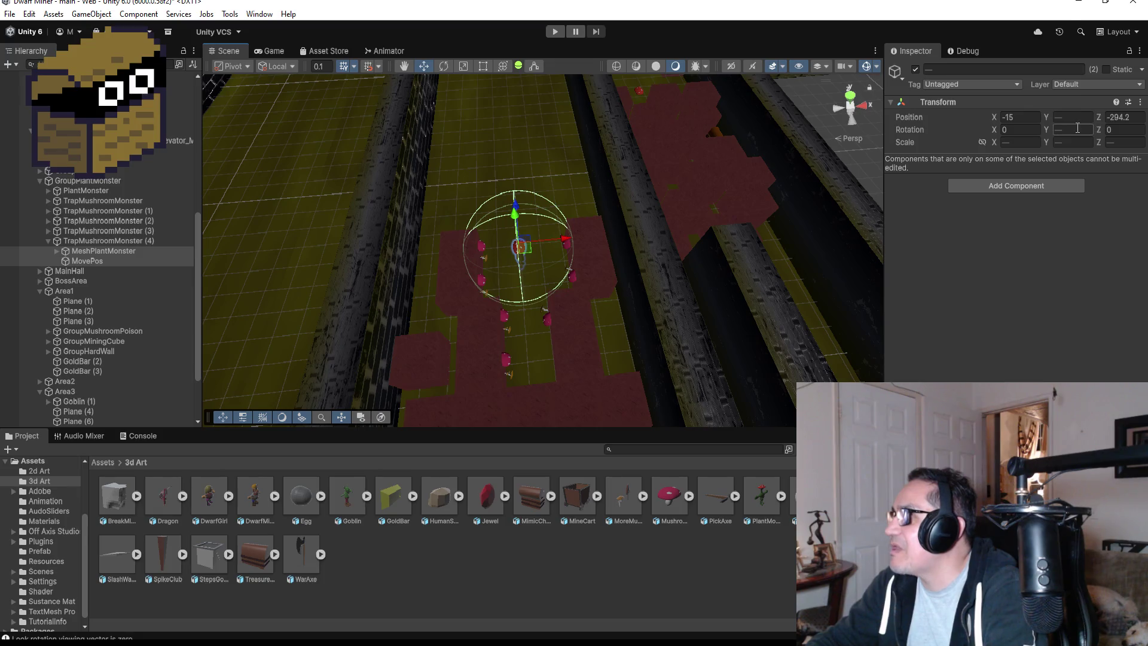
text(90)
key(BackSpace)
key(BackSpace)
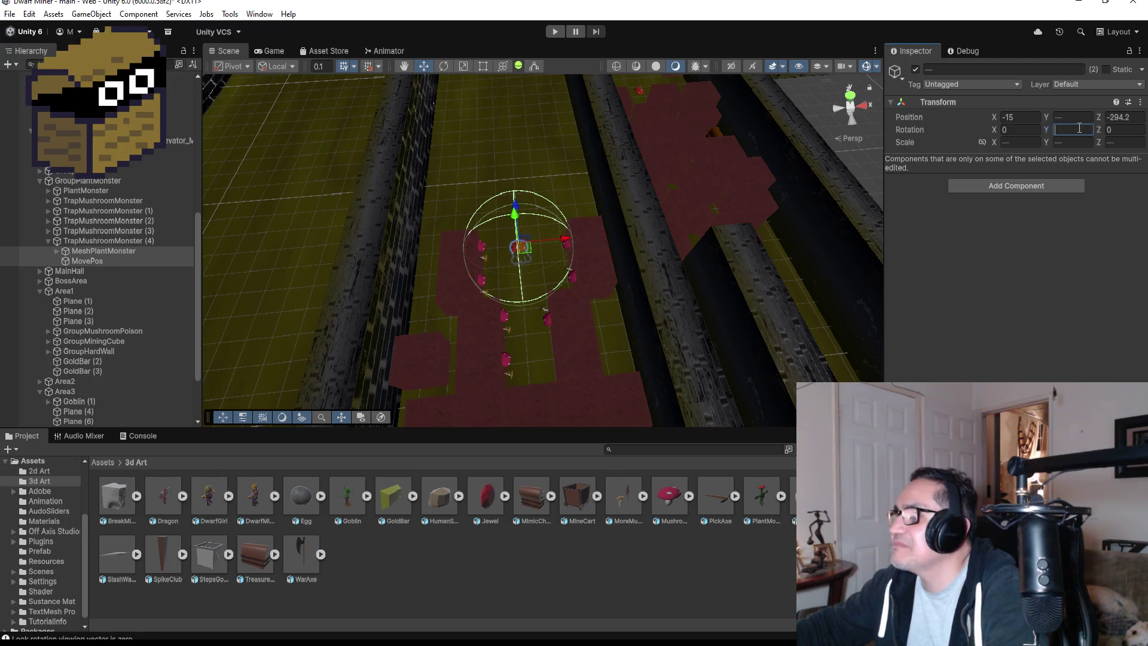
text(0)
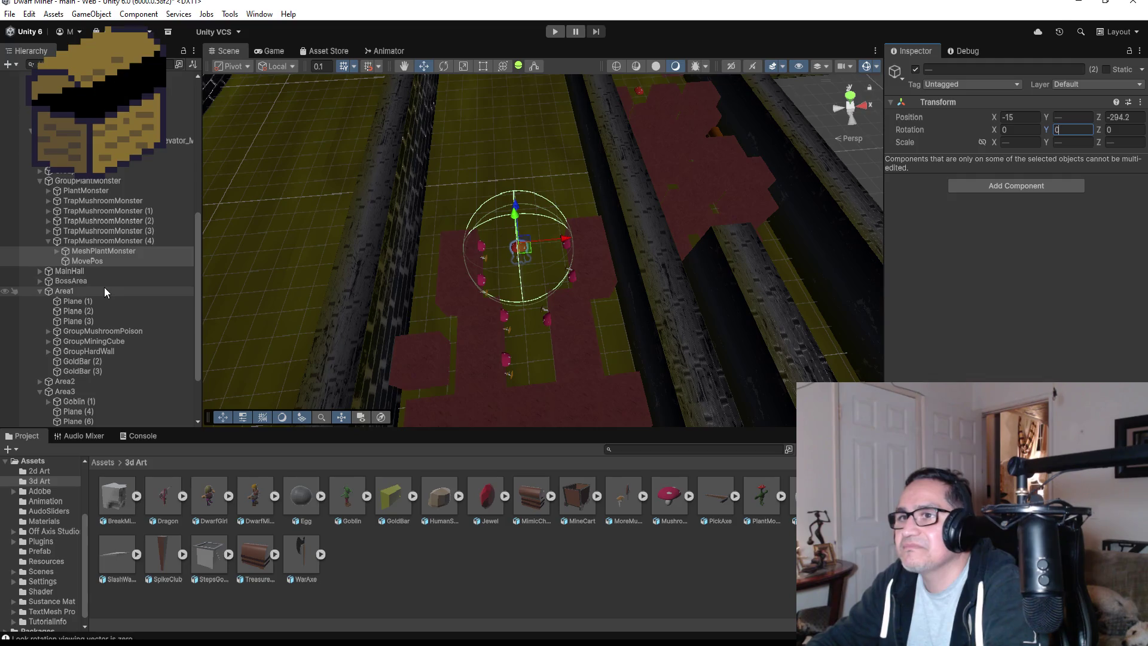
- Inspect TrapMushroomMonster (4)'s MeshPlantMonster trigger sphere and MovePos point in the Scene view
click(119, 262)
click(119, 251)
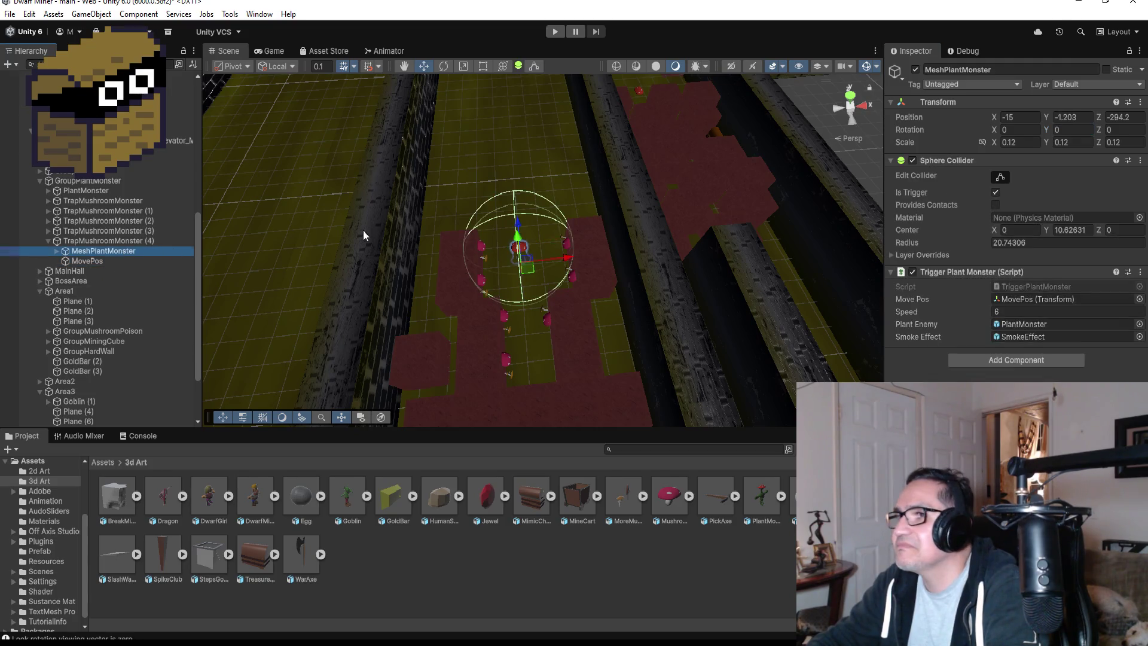
scroll(543, 228, up, 5)
mouse_move(661, 235)
mouse_down()
mouse_move(646, 210)
mouse_move(635, 239)
mouse_move(851, 187)
mouse_move(652, 262)
mouse_up()
scroll(626, 265, up, 6)
scroll(687, 152, down, 6)
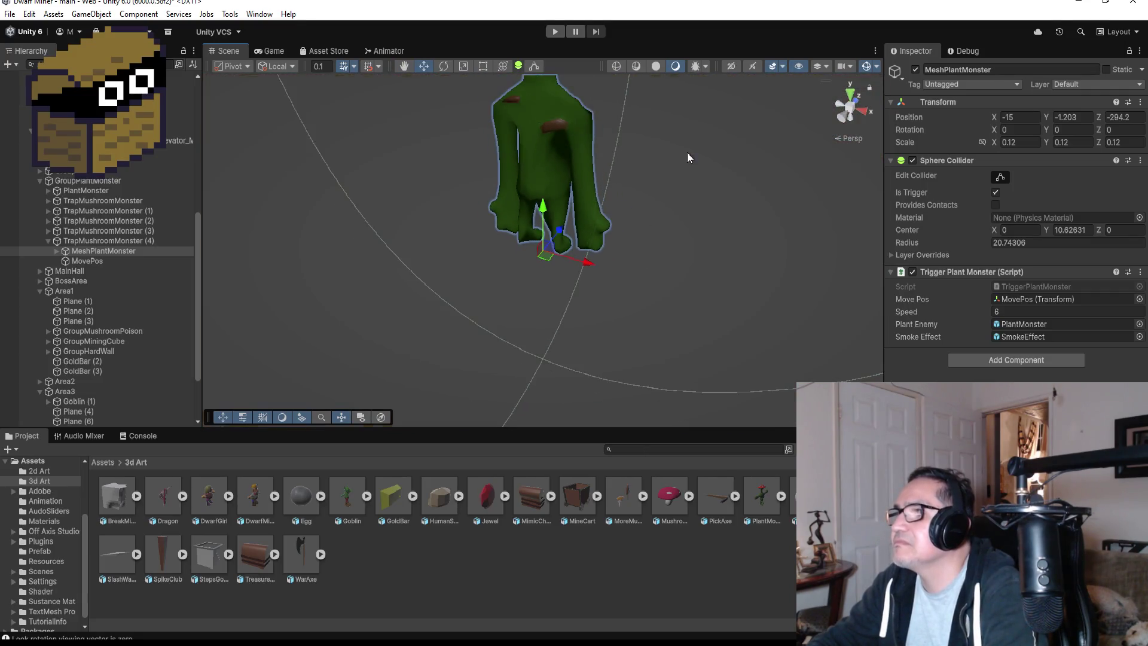
click(1070, 129)
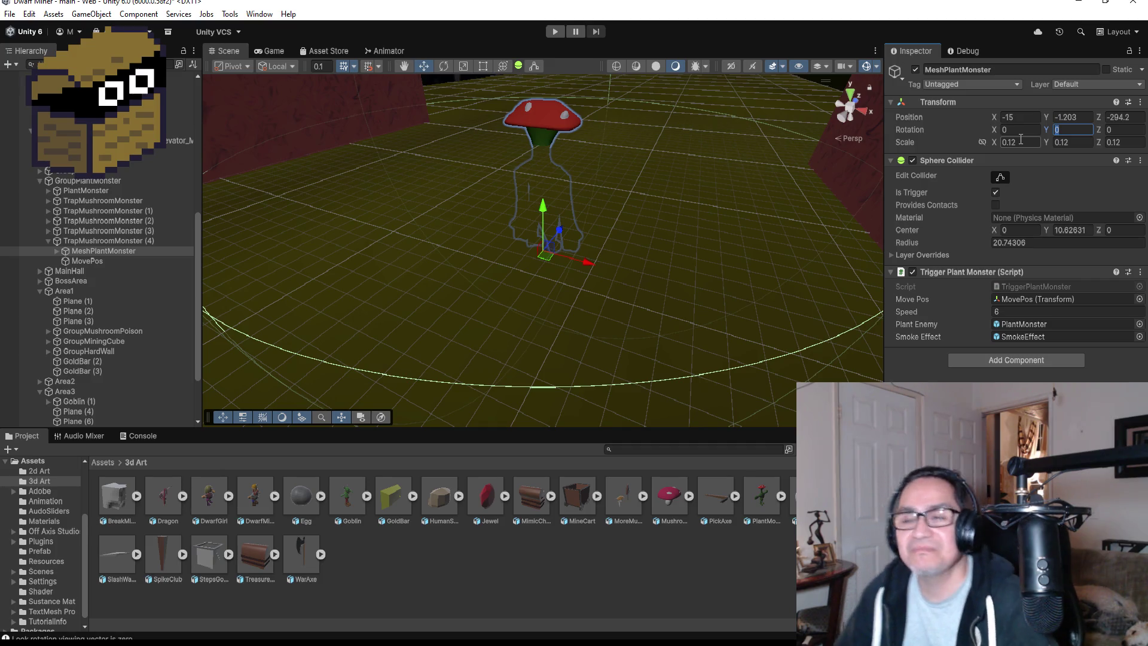
scroll(719, 153, down, 6)
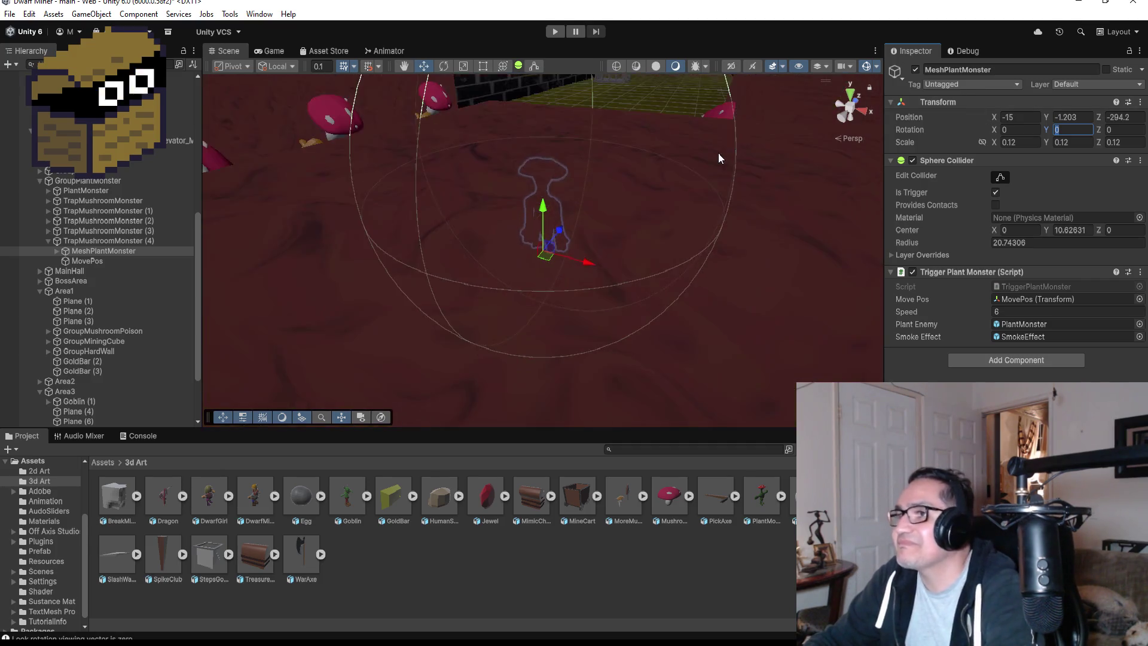
- From a top-down view, select the whole TrapMushroomMonster (4) trap and duplicate it
click(849, 93)
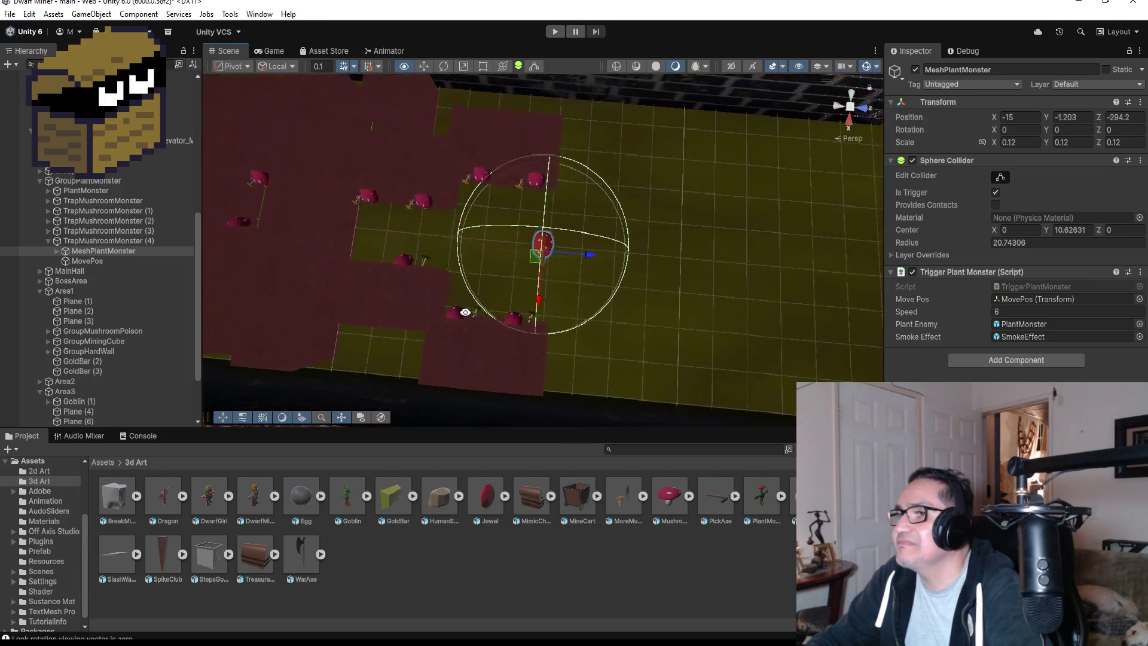
click(122, 262)
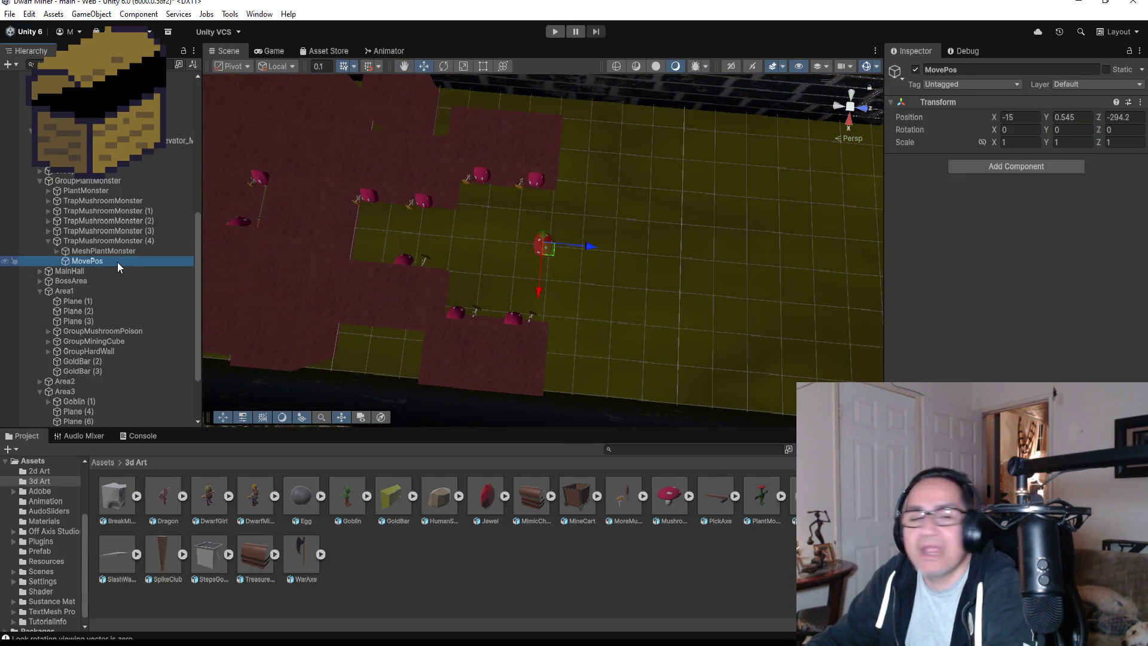
ctrl+click(113, 252)
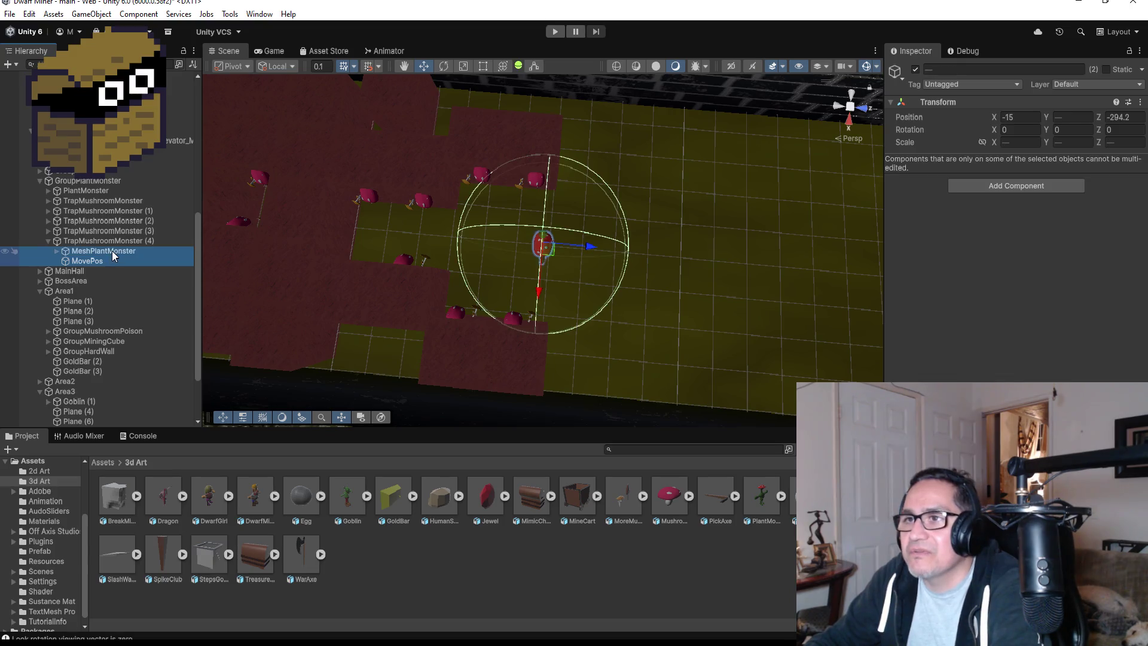
click(49, 242)
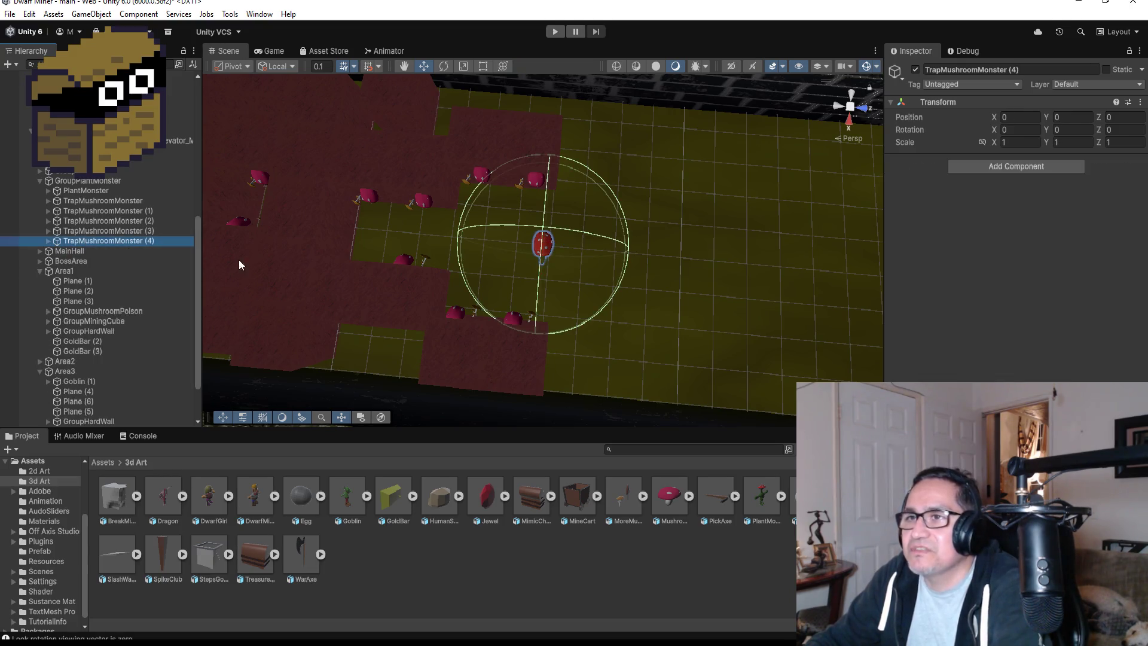
key(ctrl+d)
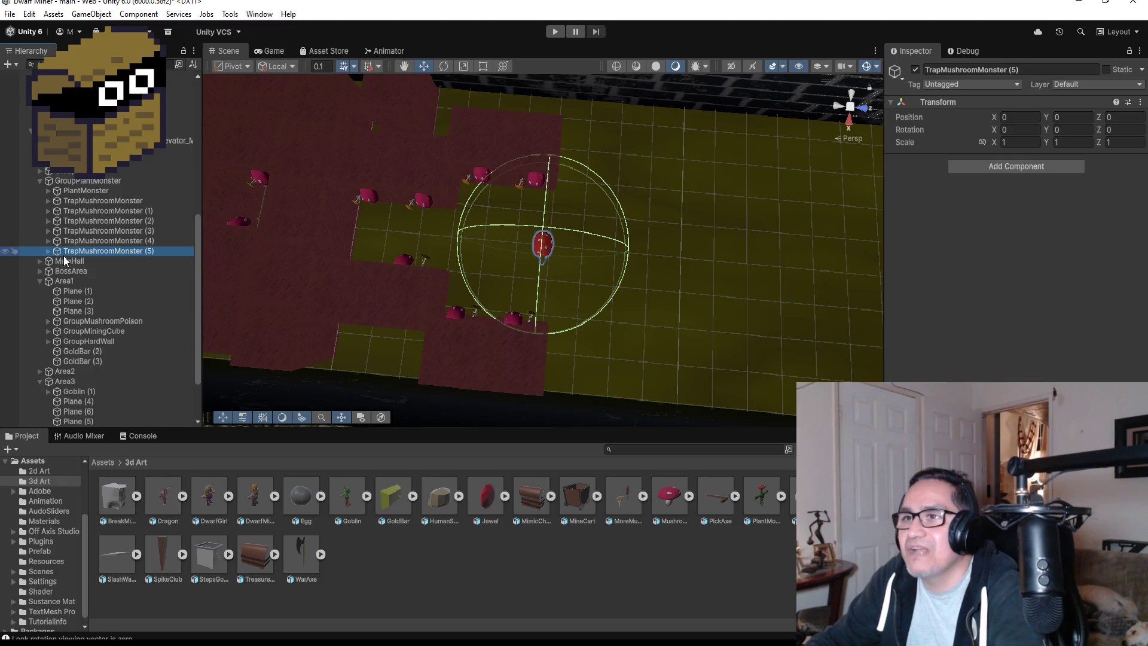
- Move the copy's MeshPlantMonster and MovePos further along the corridor
click(48, 251)
click(106, 262)
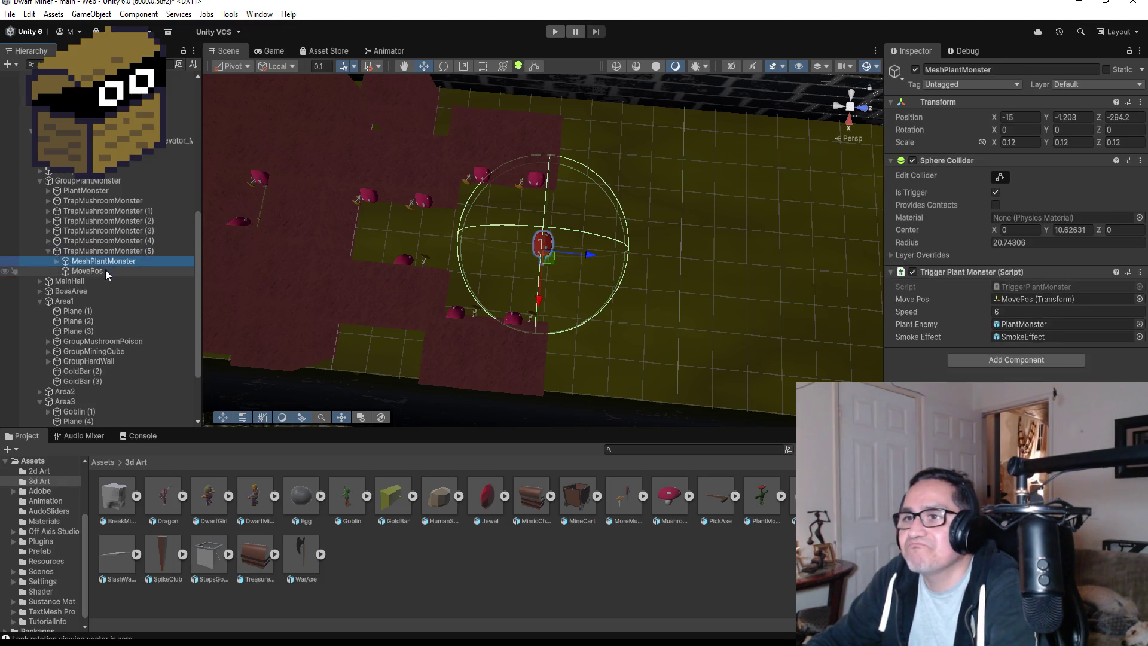
shift+click(106, 271)
scroll(573, 259, down, 3)
mouse_move(588, 251)
mouse_down()
mouse_move(783, 263)
mouse_move(796, 278)
mouse_up()
scroll(797, 277, down, 3)
mouse_move(657, 305)
mouse_down()
mouse_move(658, 325)
mouse_move(663, 292)
mouse_up()
drag(717, 247, 755, 246)
scroll(774, 273, down, 2)
scroll(774, 274, down, 3)
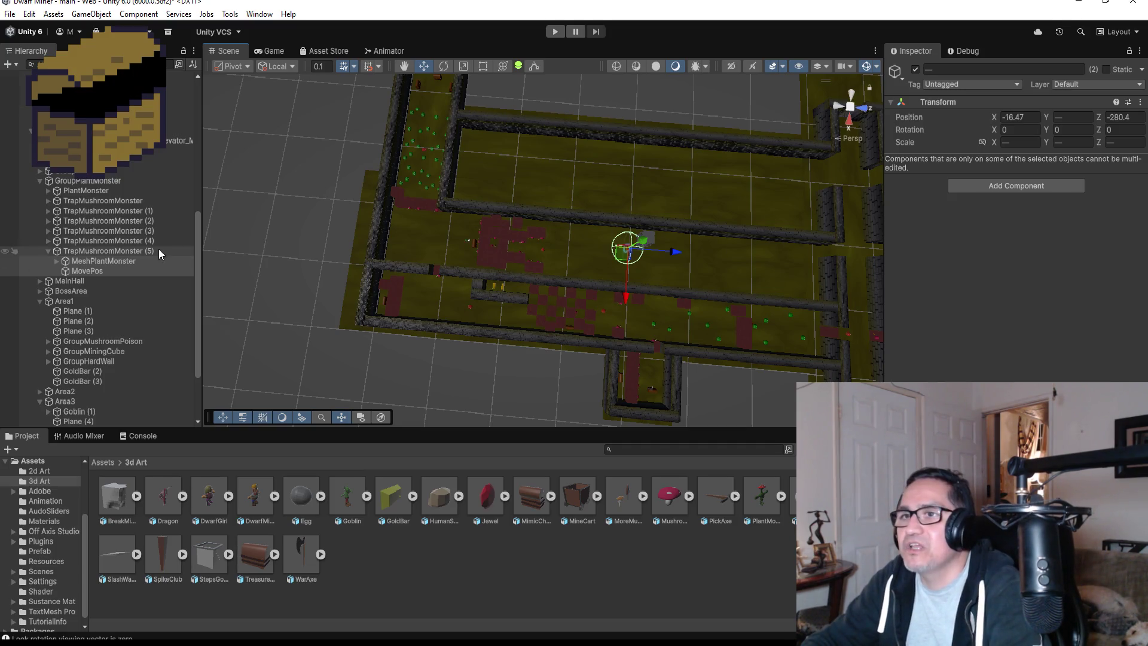
- Collapse TrapMushroomMonster (5) and the GroupPlantMonster group in the Hierarchy
click(104, 251)
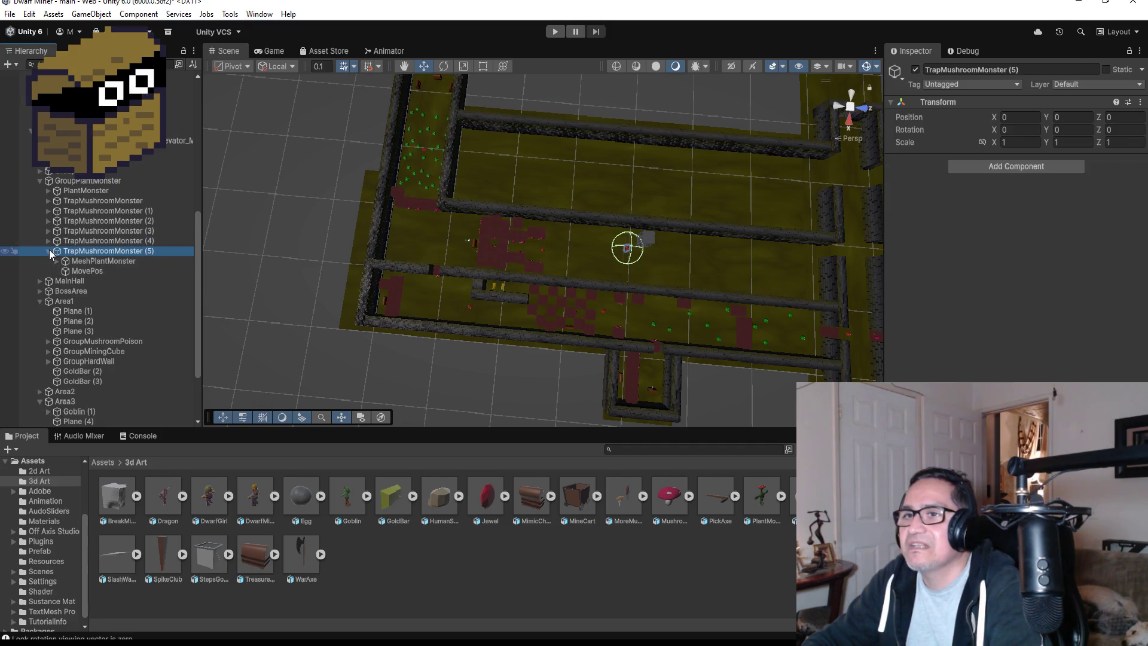
click(48, 250)
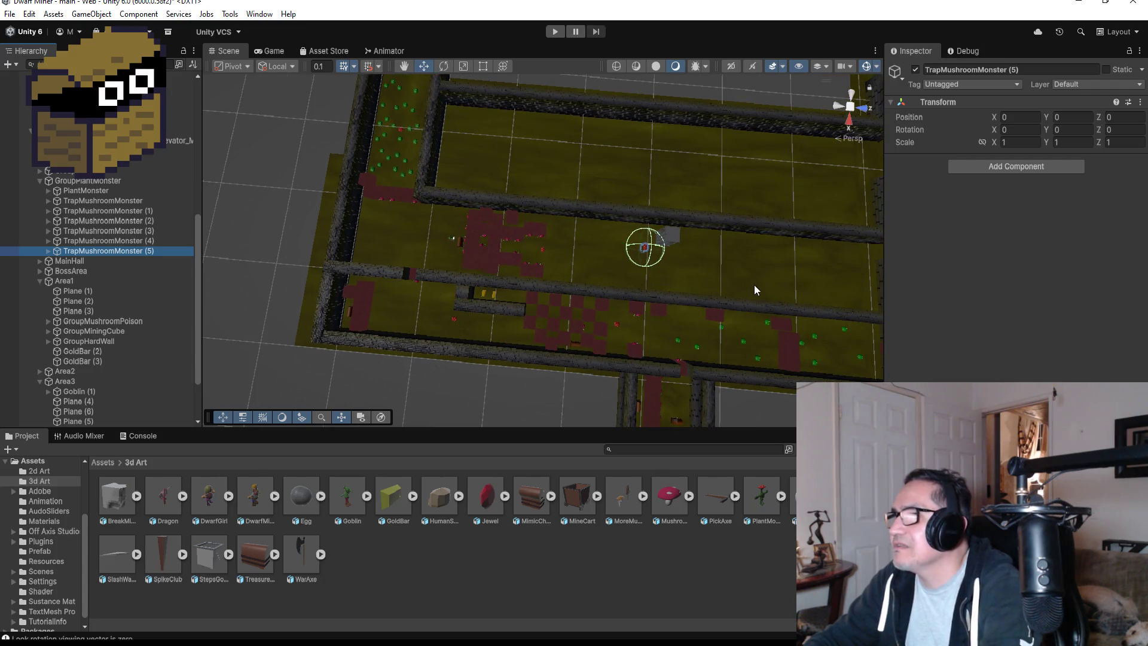
scroll(739, 289, down, 2)
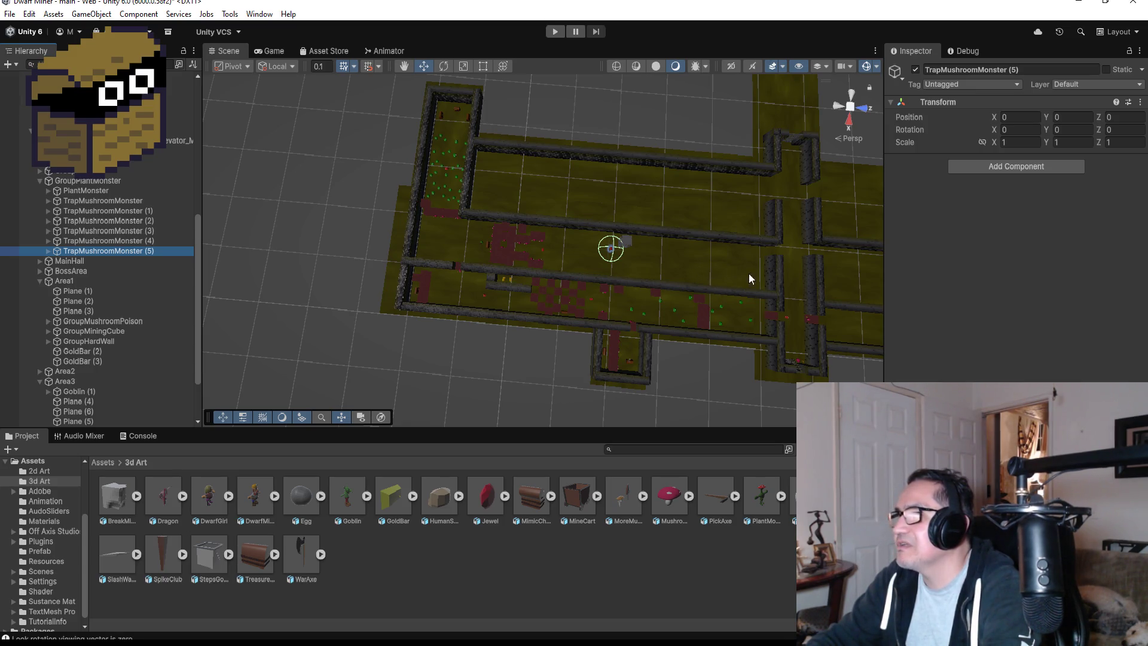
scroll(723, 275, up, 4)
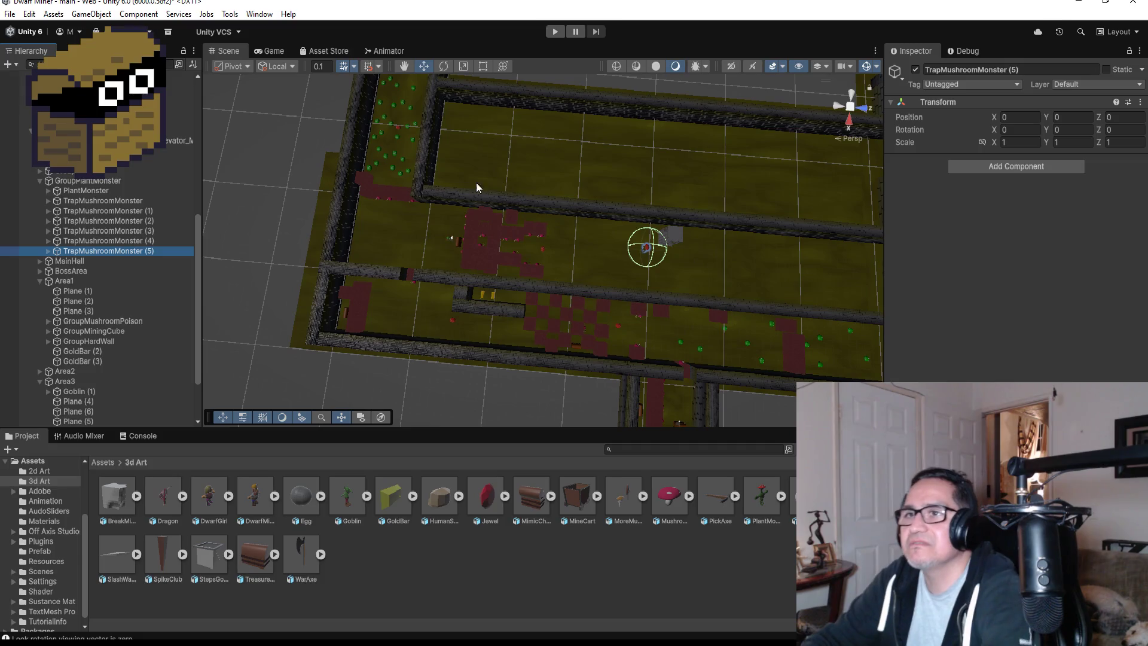
click(39, 184)
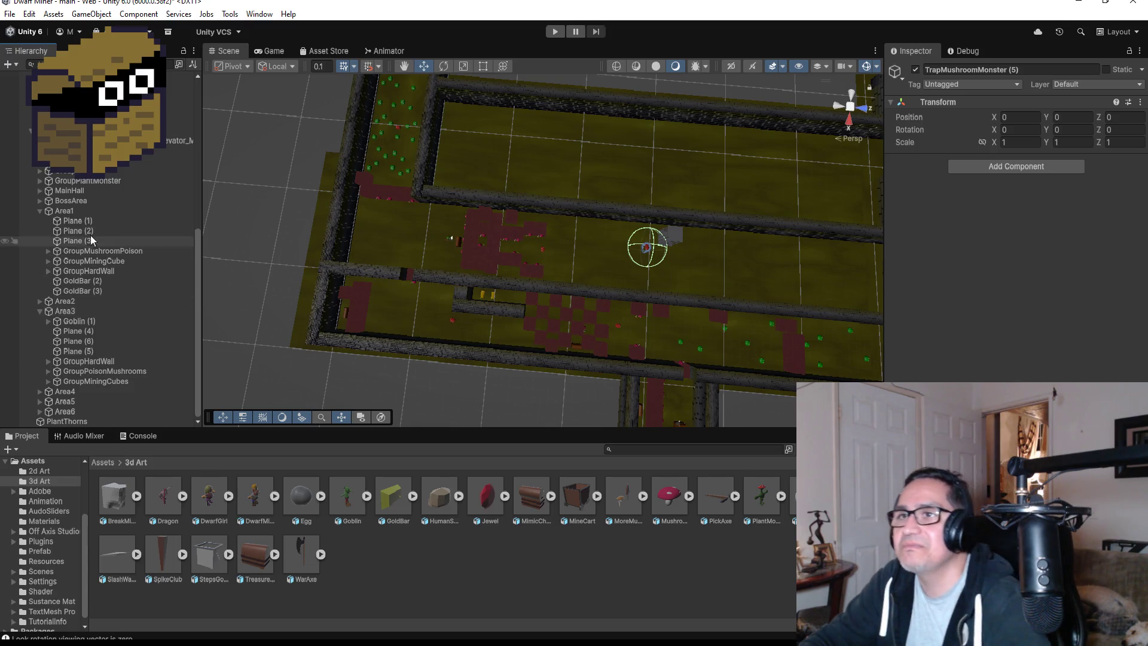
- Duplicate Goblin (1) and move Goblin (2) up the corridor to X -16.22, Z -274.38
click(40, 213)
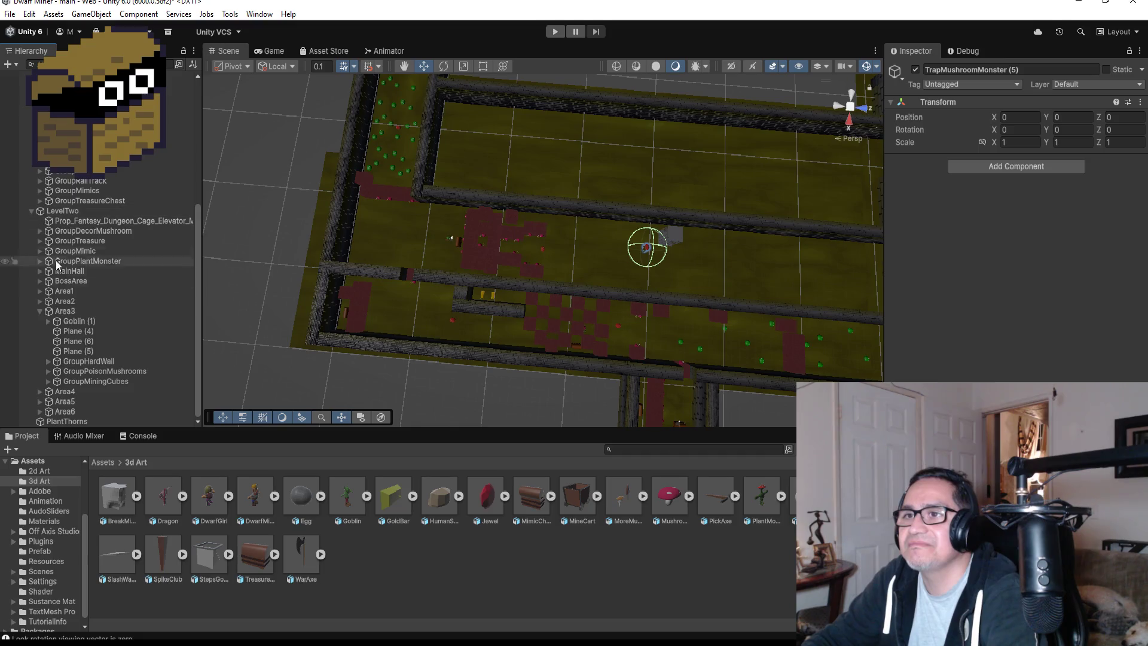
click(77, 321)
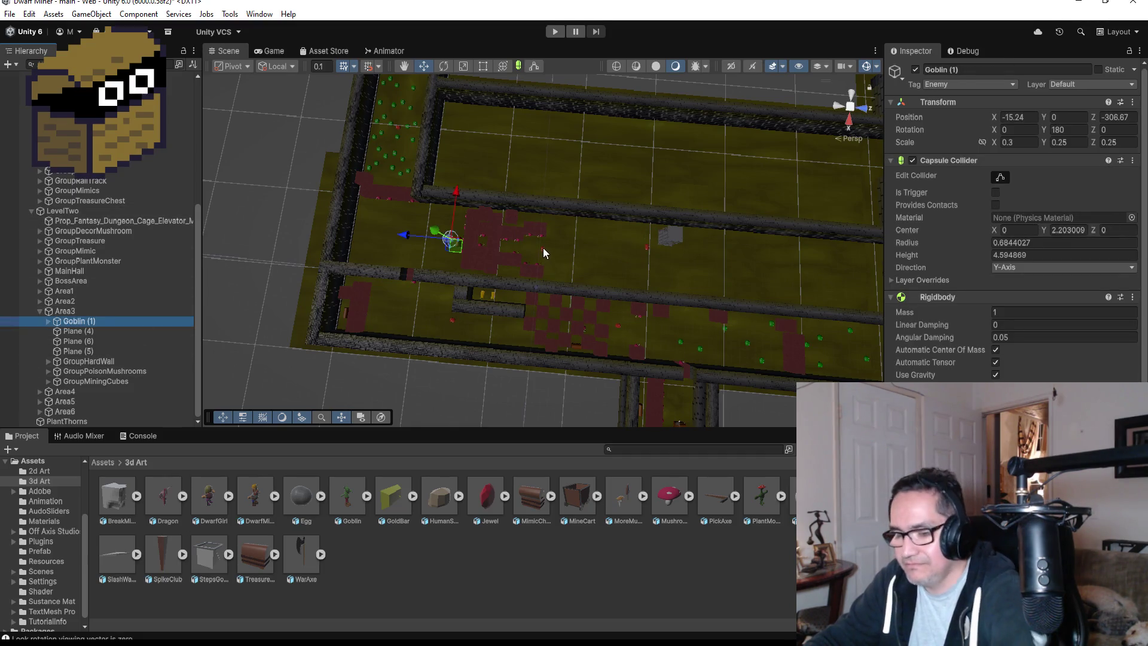
key(ctrl+d)
drag(402, 237, 653, 258)
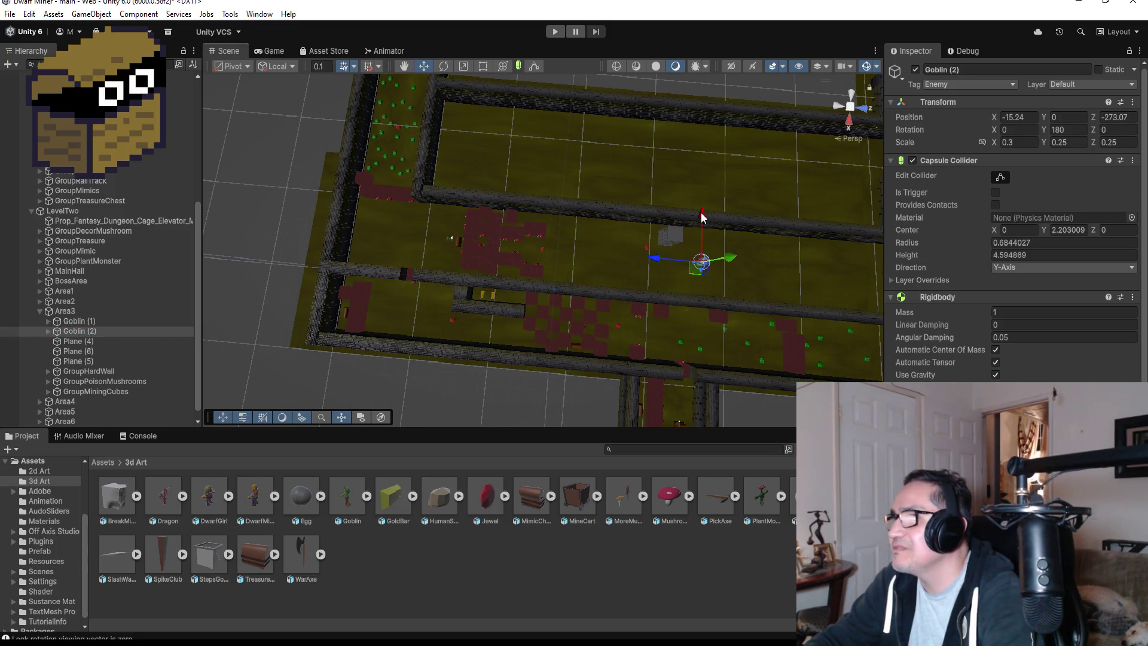
drag(703, 216, 705, 211)
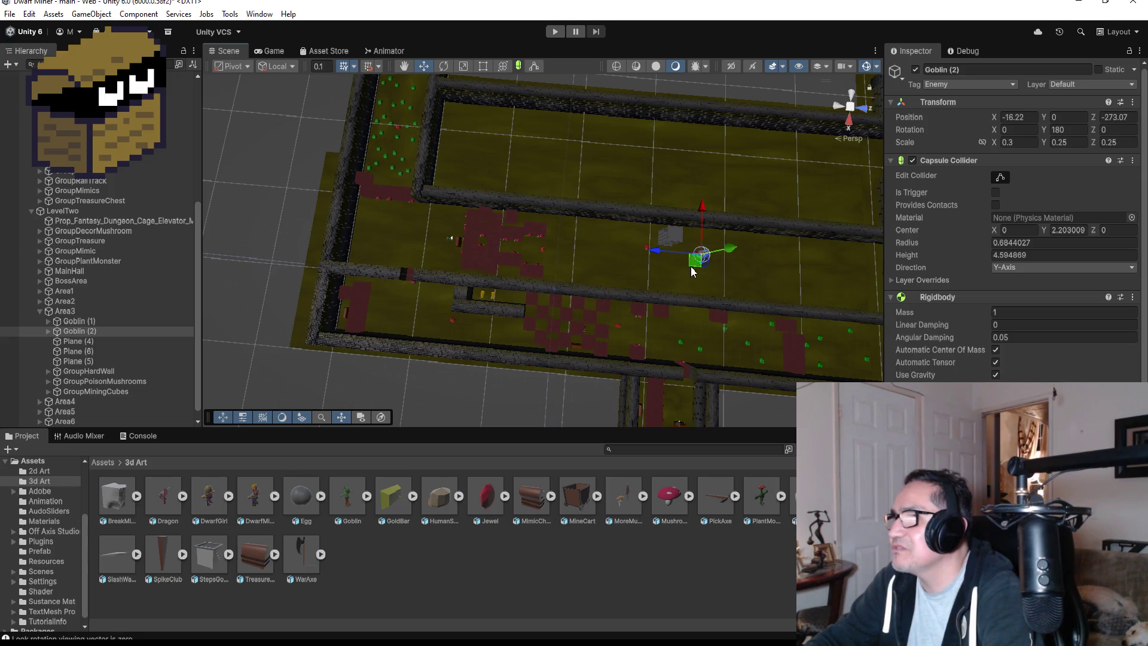
drag(658, 255, 652, 256)
key(f)
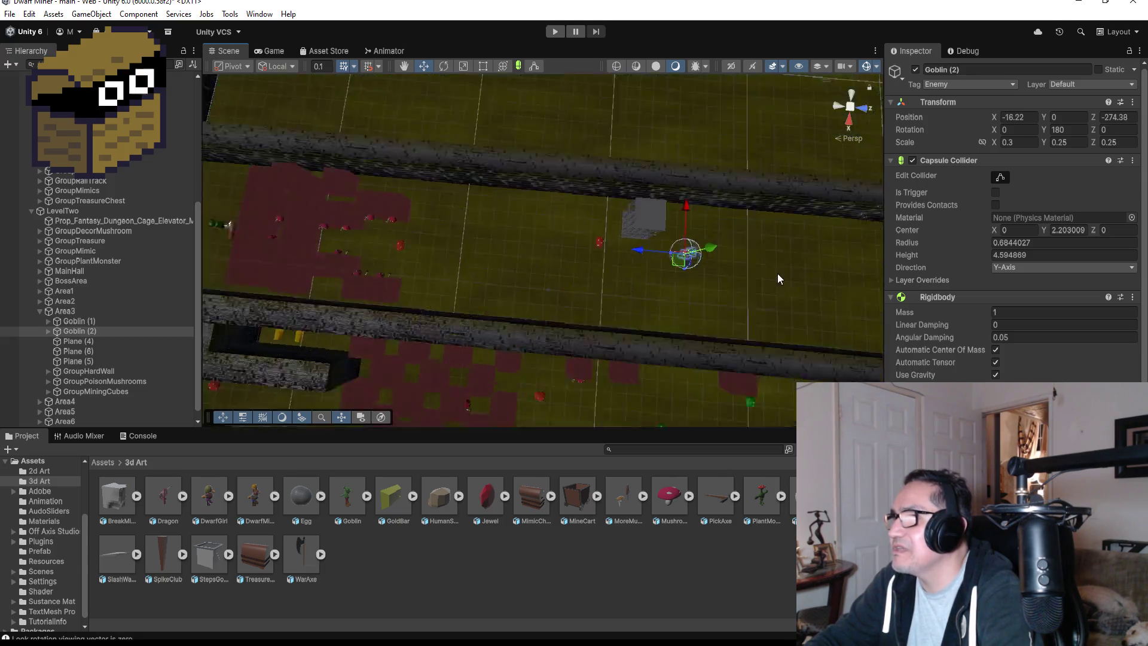
scroll(677, 300, down, 5)
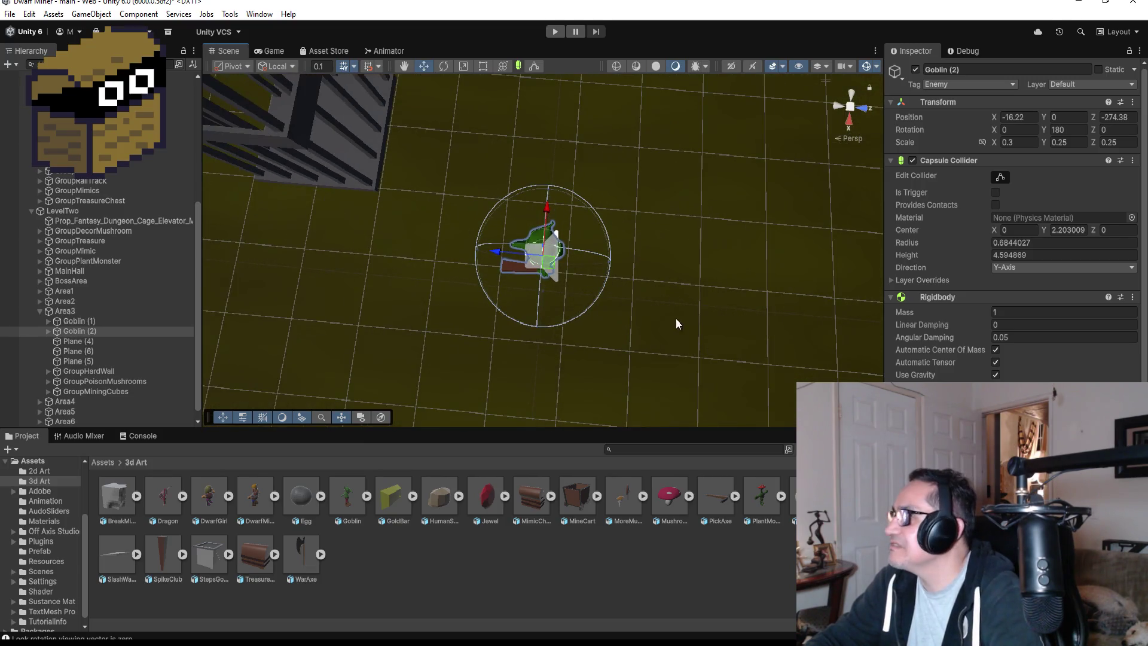
mouse_move(735, 275)
mouse_down()
mouse_move(933, 160)
mouse_move(993, 150)
mouse_move(888, 174)
mouse_up()
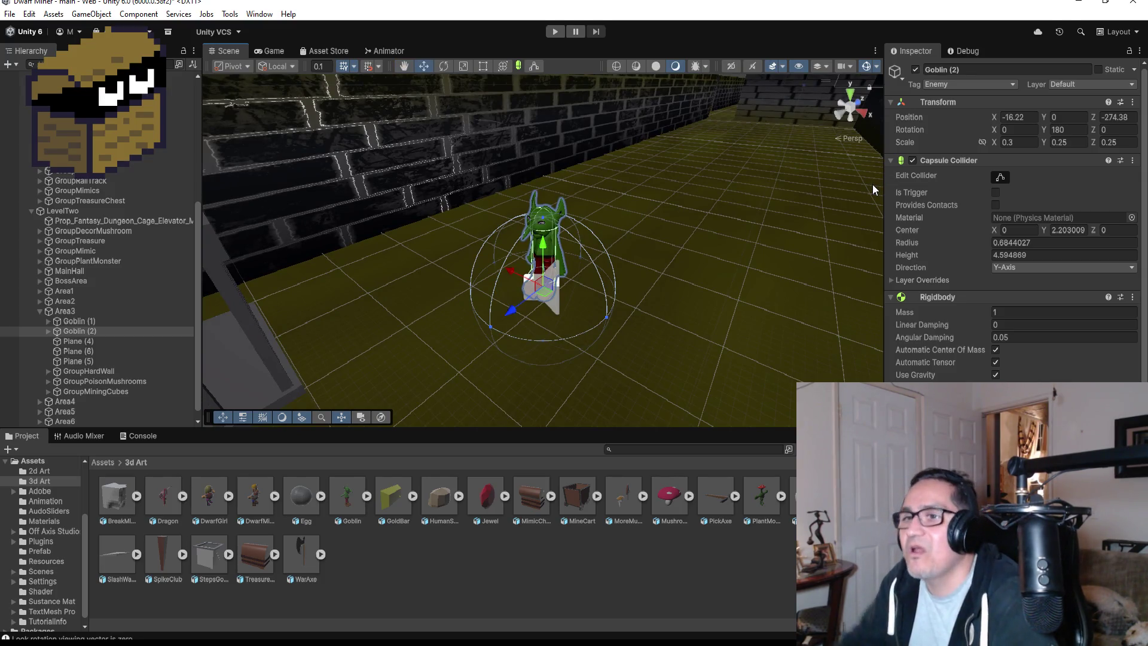
- Rename Goblin (2) to SuperGoblin
click(978, 69)
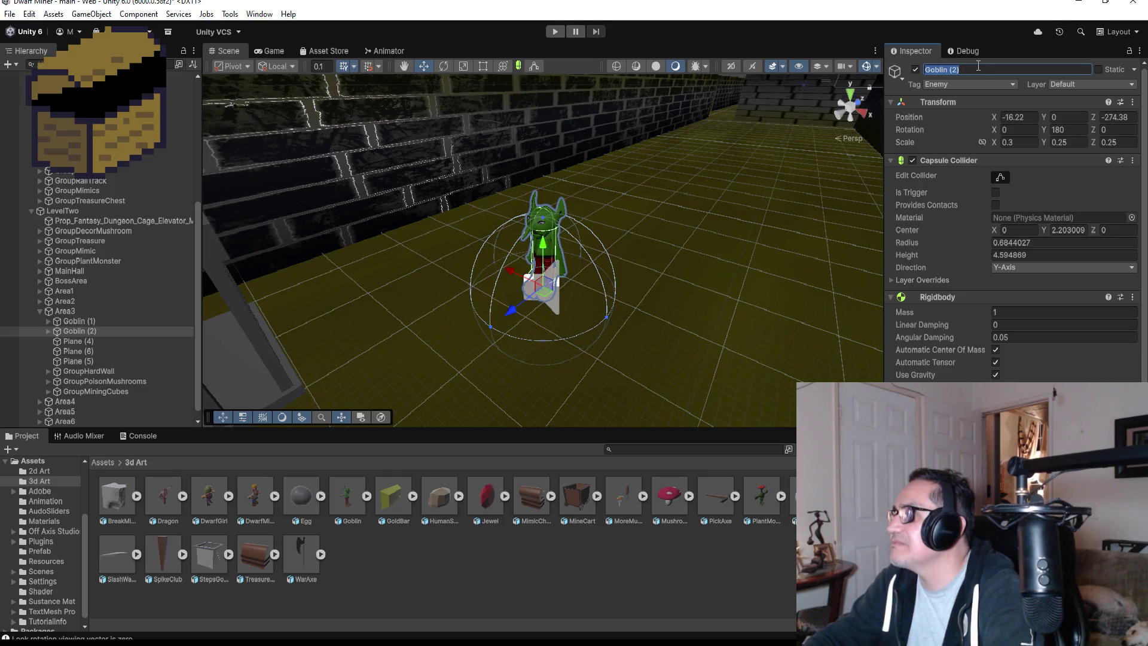
text(SuperGo)
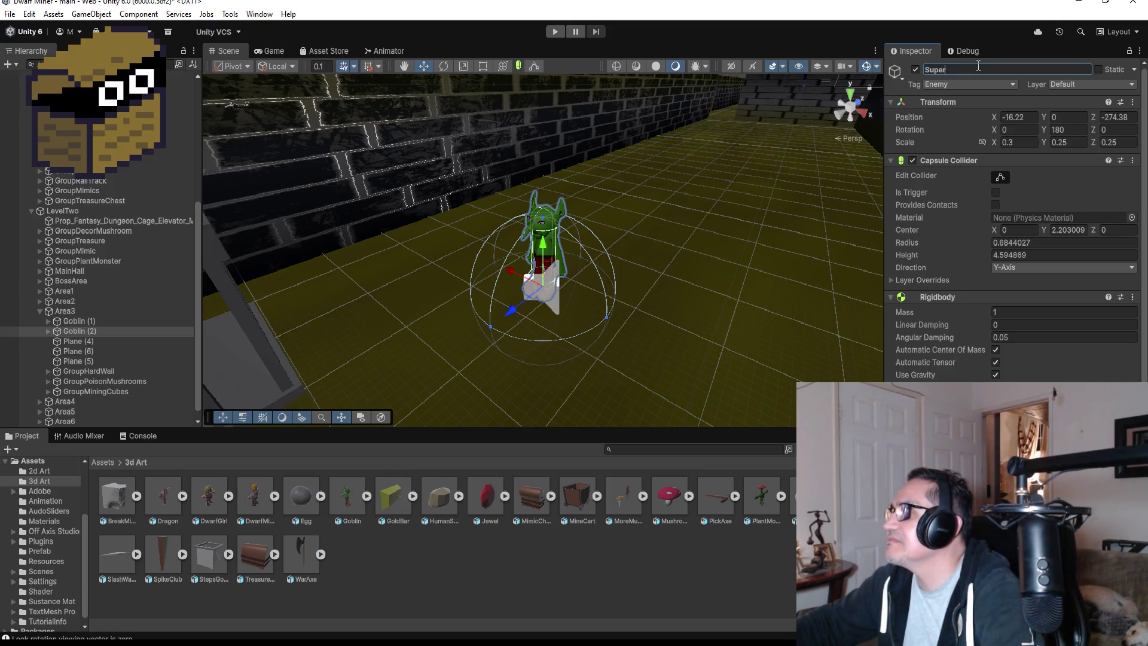
key(Return)
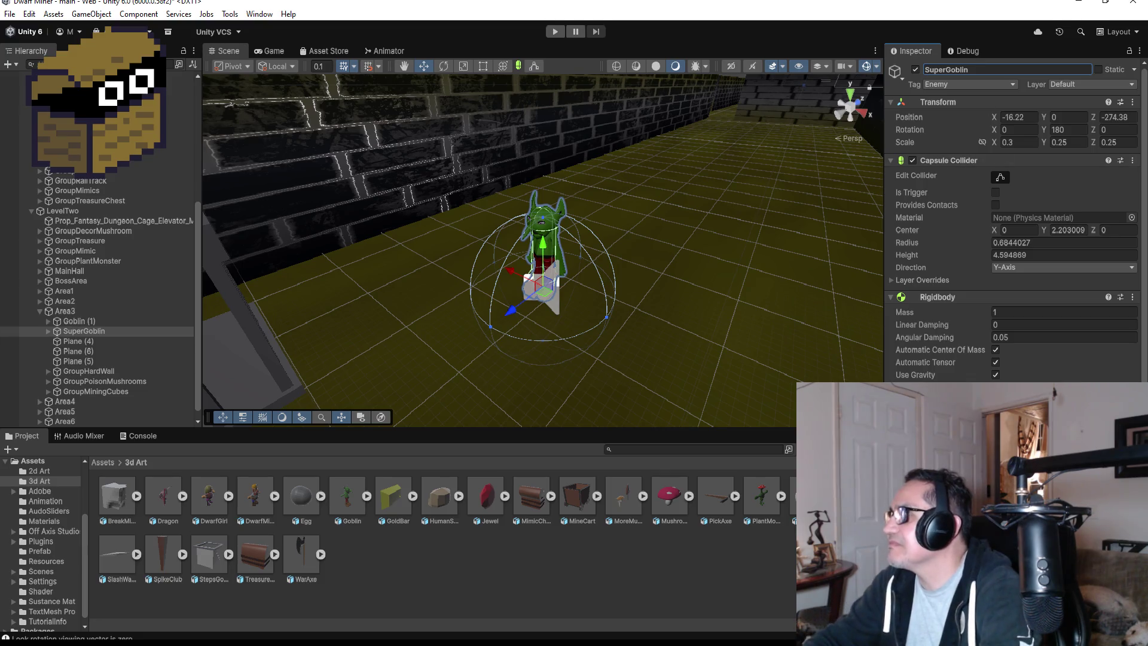
scroll(1097, 380, down, 5)
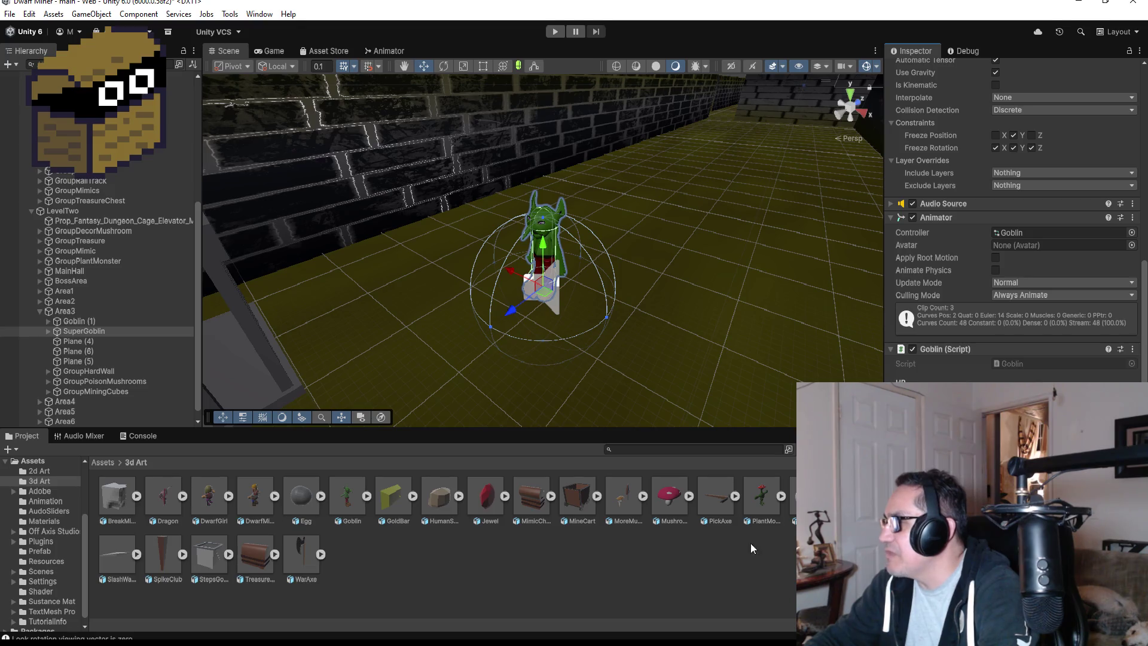
alt+drag(549, 247, 765, 221)
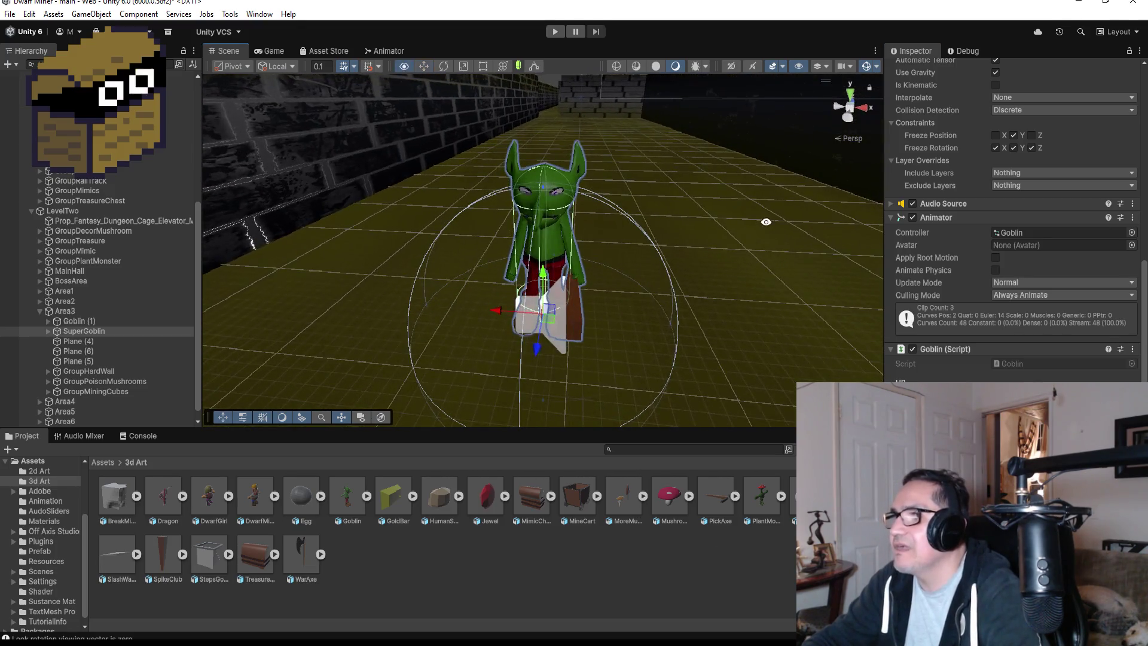
- Apply the Red material from Assets > Materials to SuperGoblin
click(102, 462)
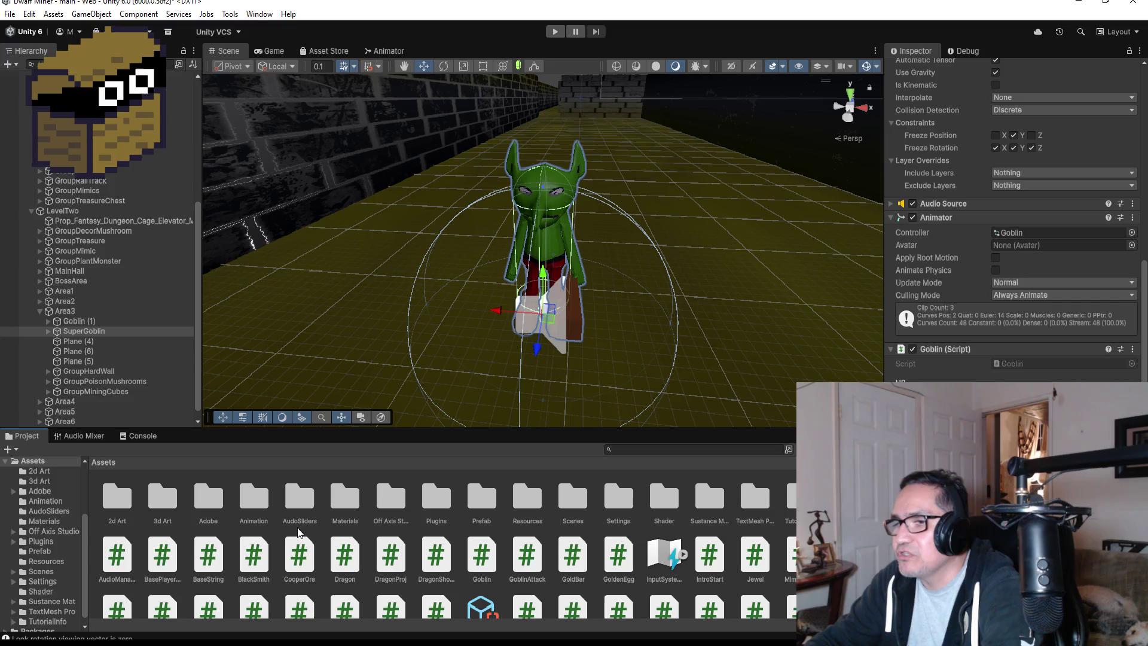
double_click(358, 505)
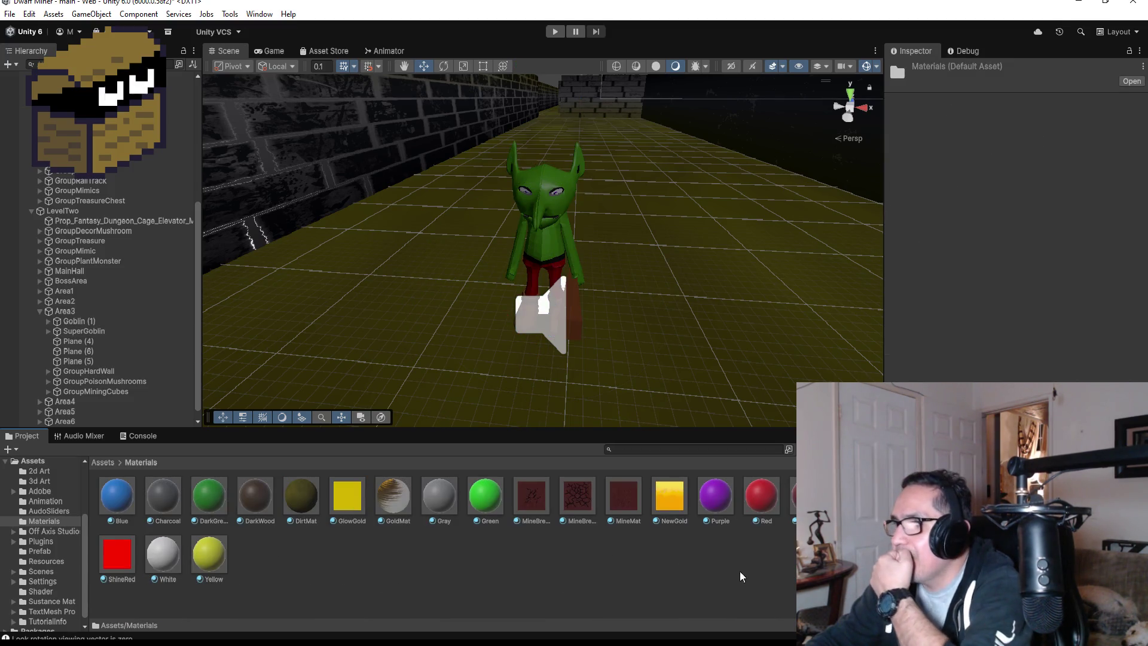
drag(761, 497, 562, 238)
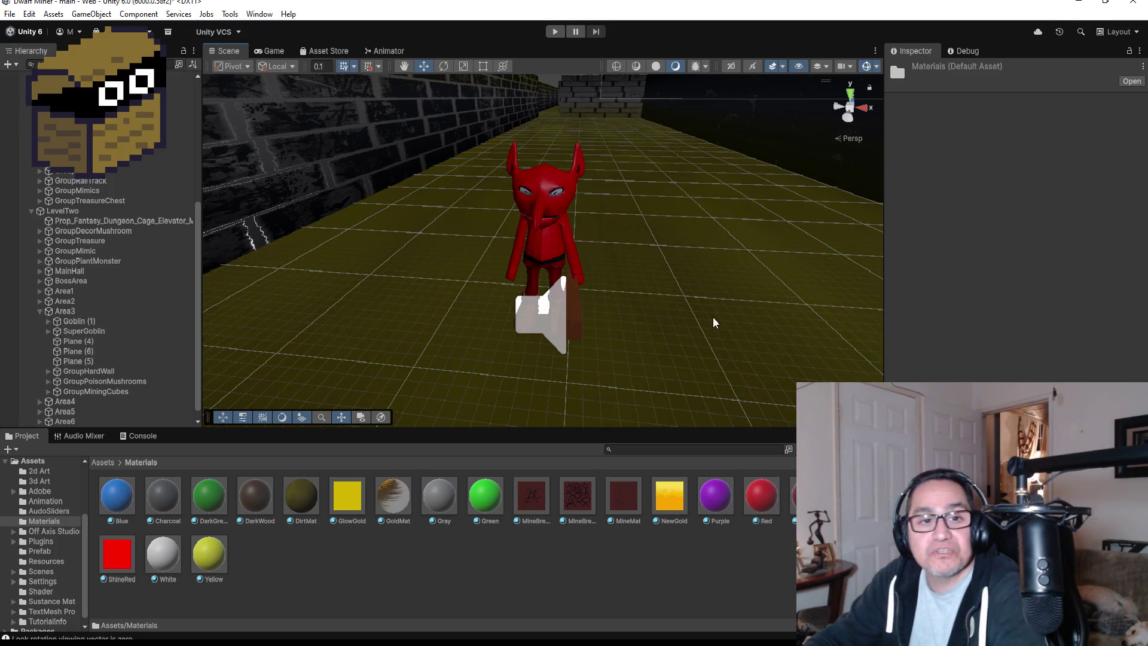
mouse_move(719, 199)
alt+mouse_down()
mouse_move(256, 218)
mouse_move(588, 230)
alt+mouse_up()
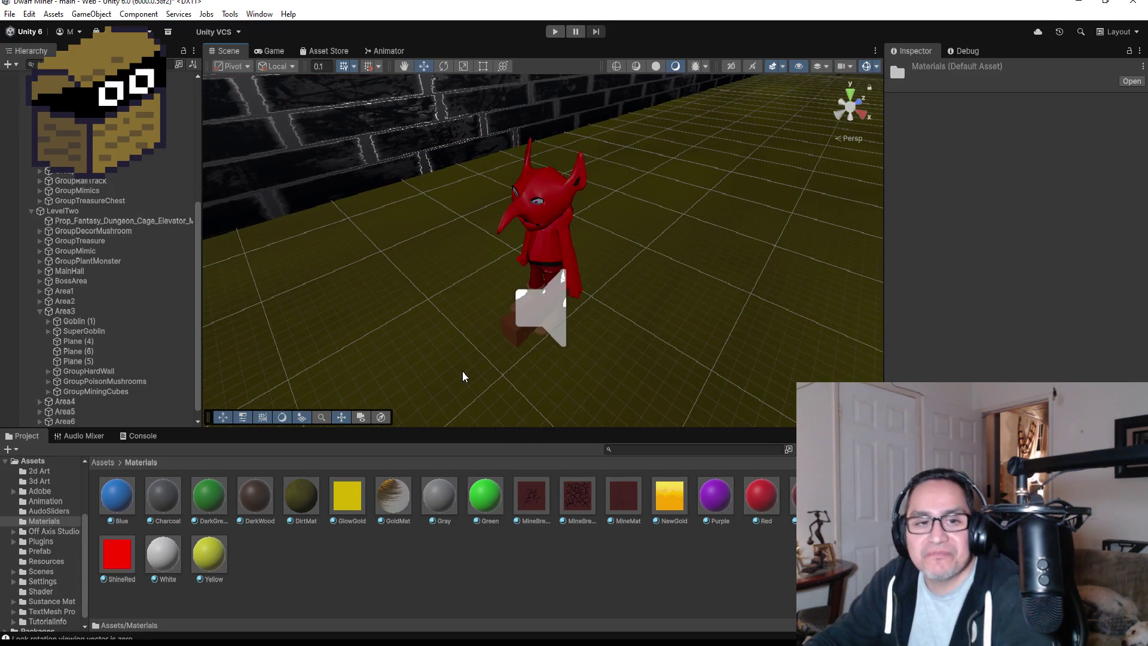
scroll(296, 282, down, 10)
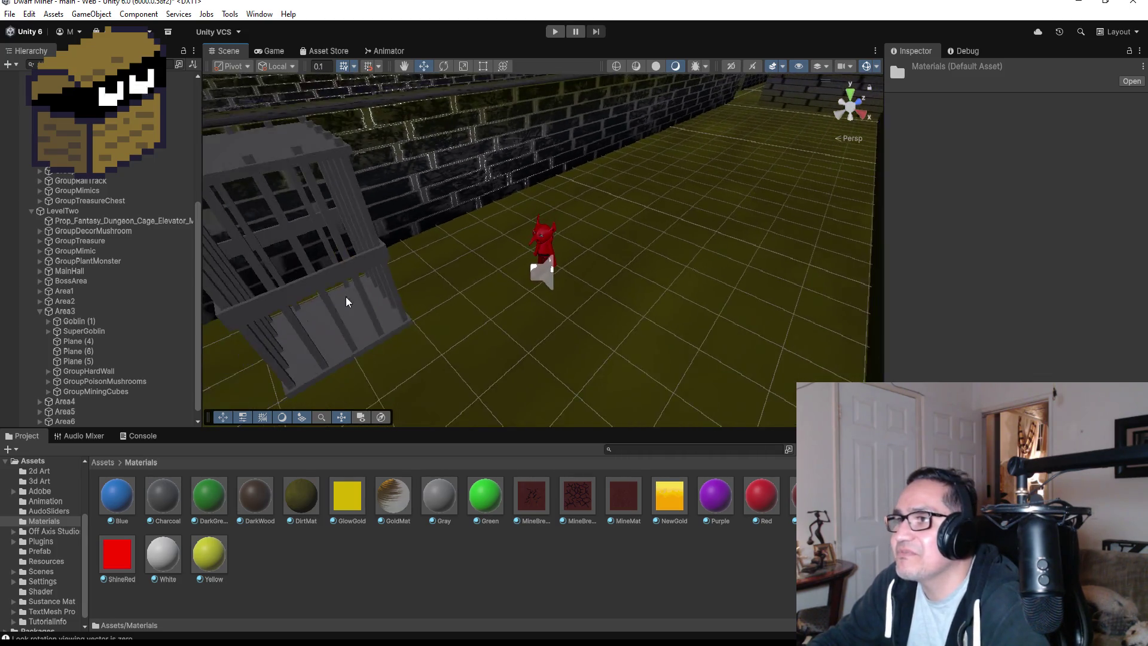
scroll(369, 317, down, 10)
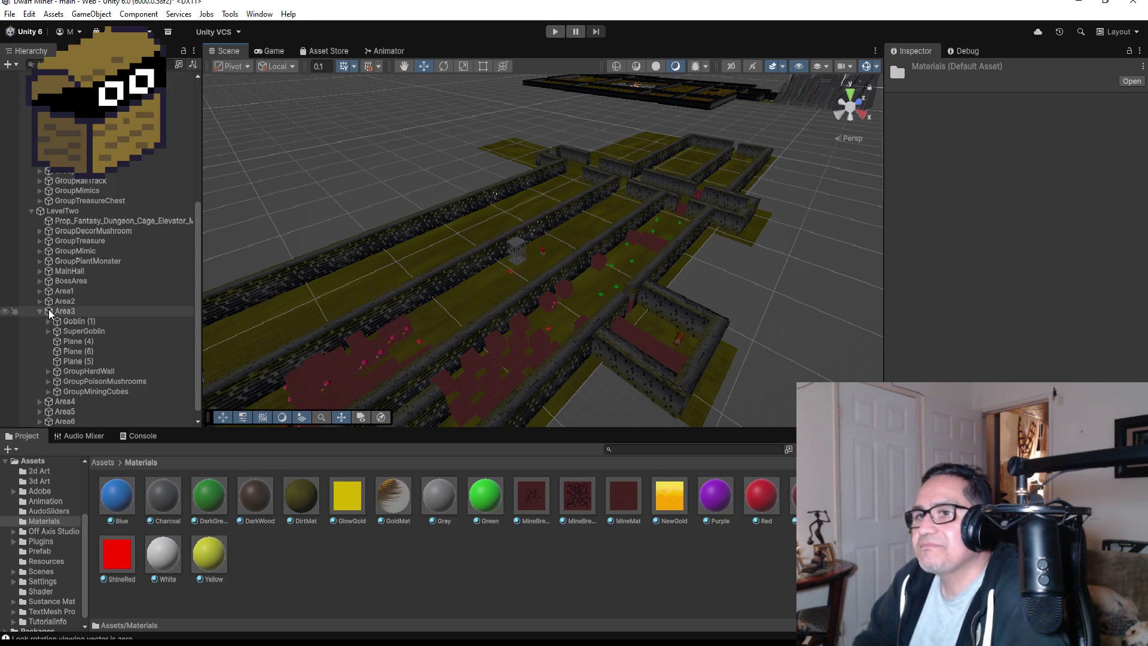
- Select SuperGoblin under Area3 and review its Enemy tag, scale and components
click(99, 331)
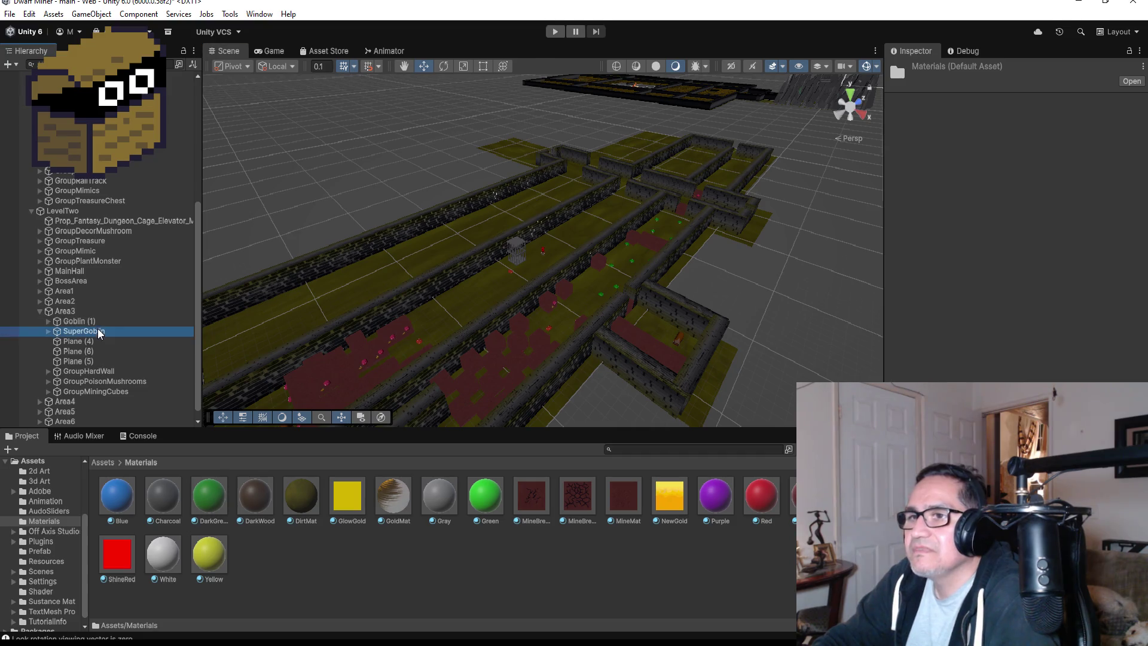
scroll(1014, 221, down, 10)
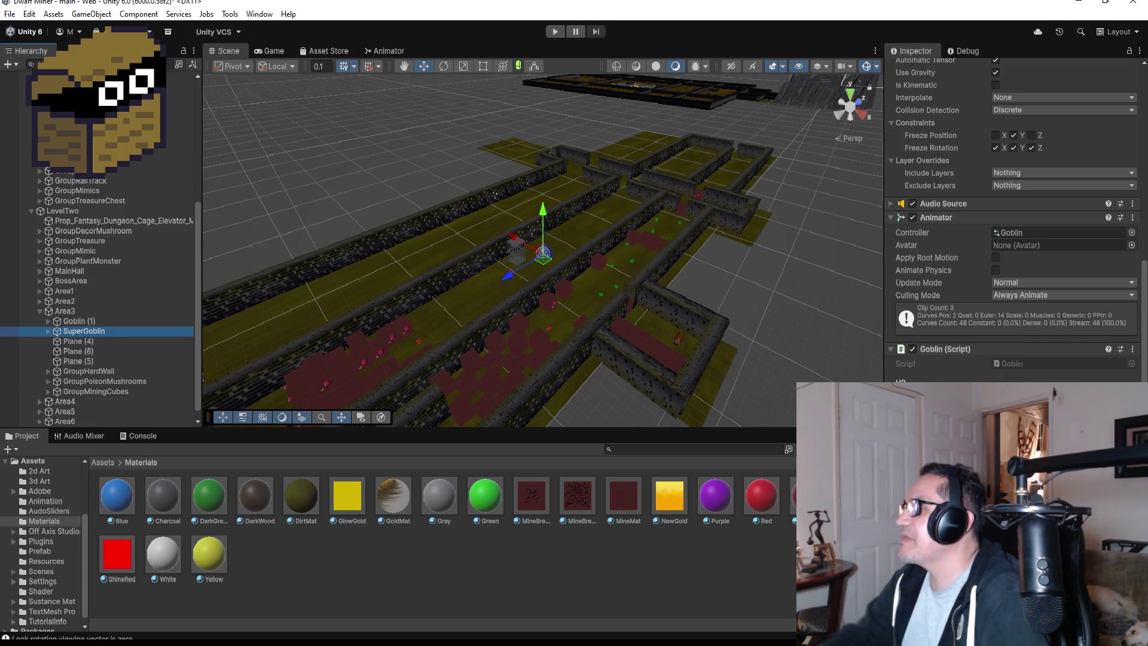
scroll(1045, 267, up, 10)
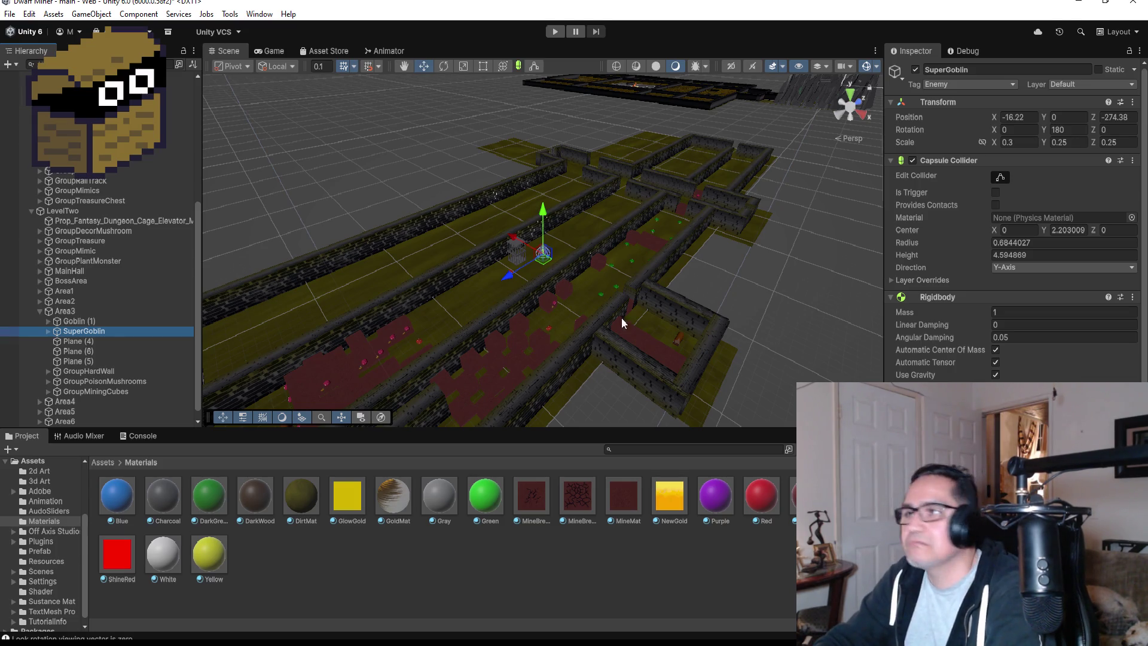
- Add a new tag named strongenemy to the project's tag list
click(961, 83)
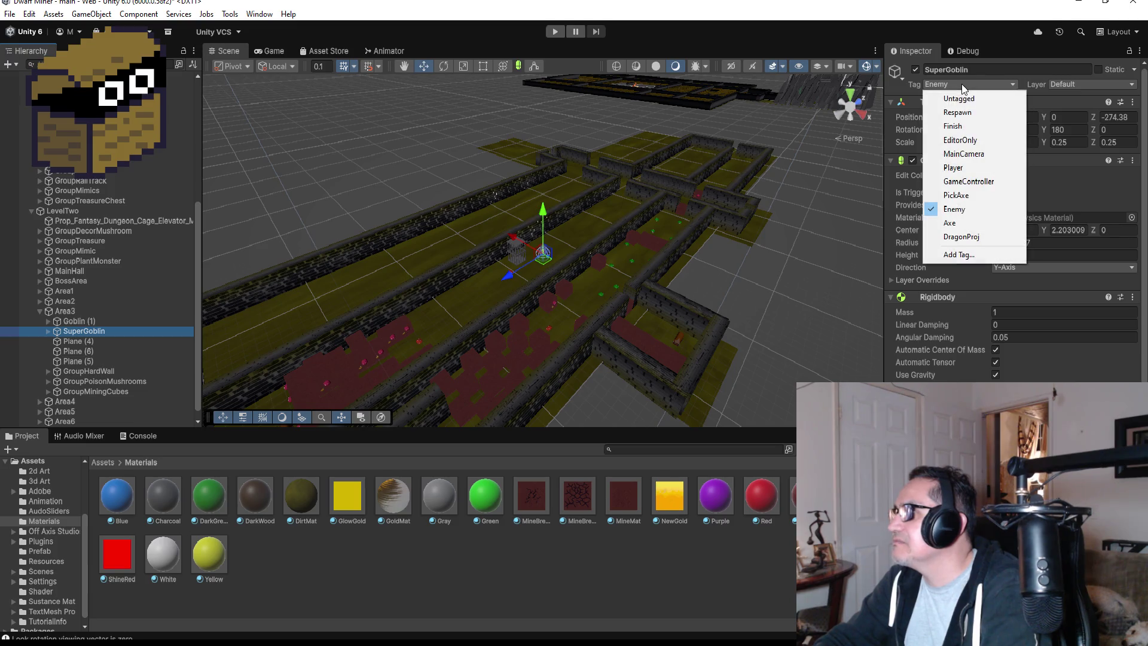
click(952, 257)
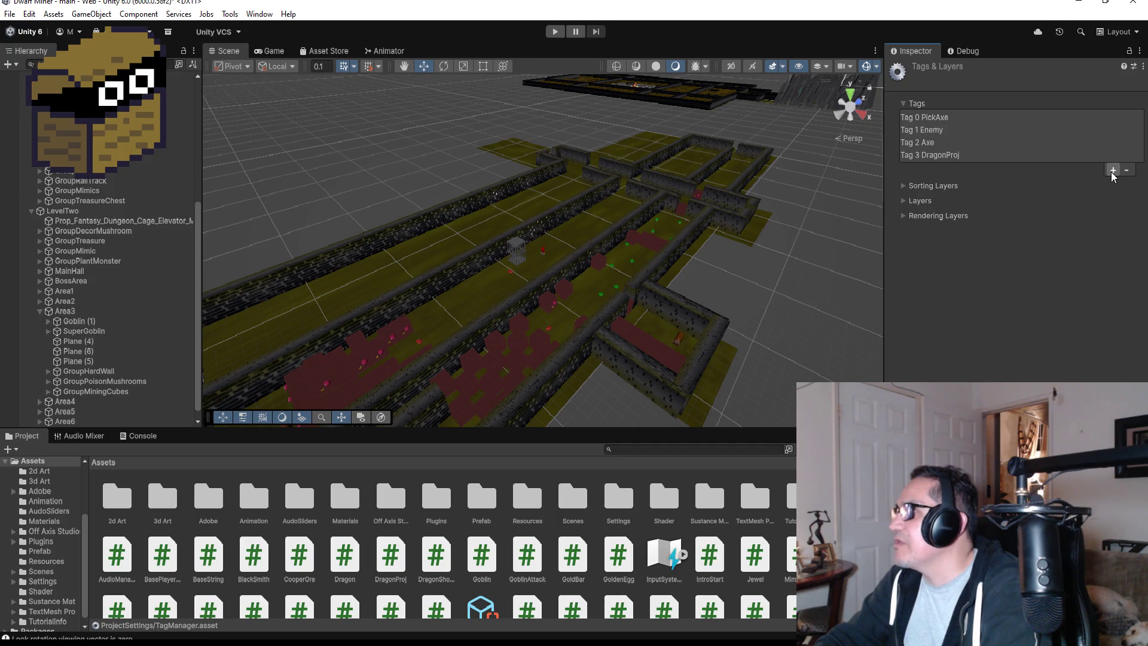
click(1113, 170)
text(S)
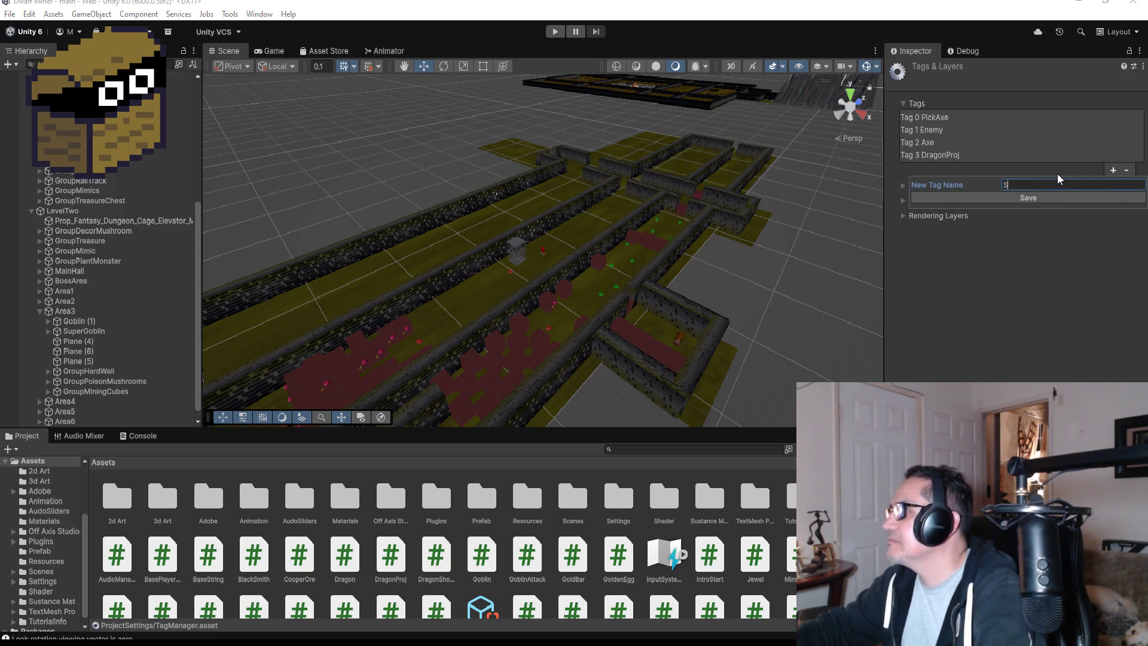
key(BackSpace)
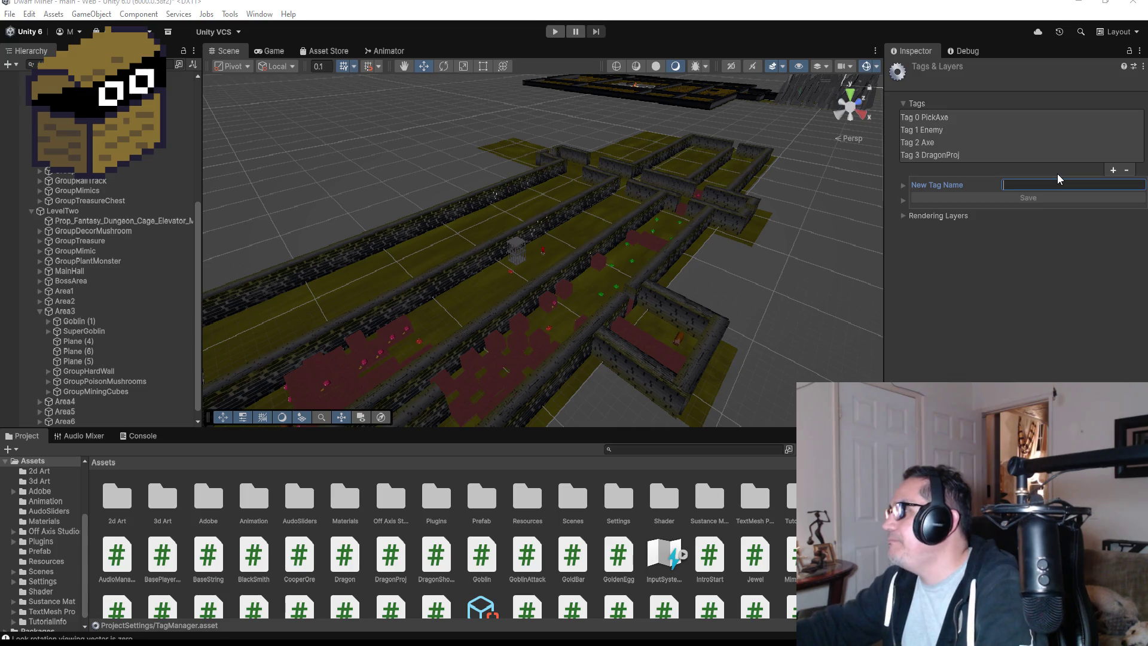
text(strongenem)
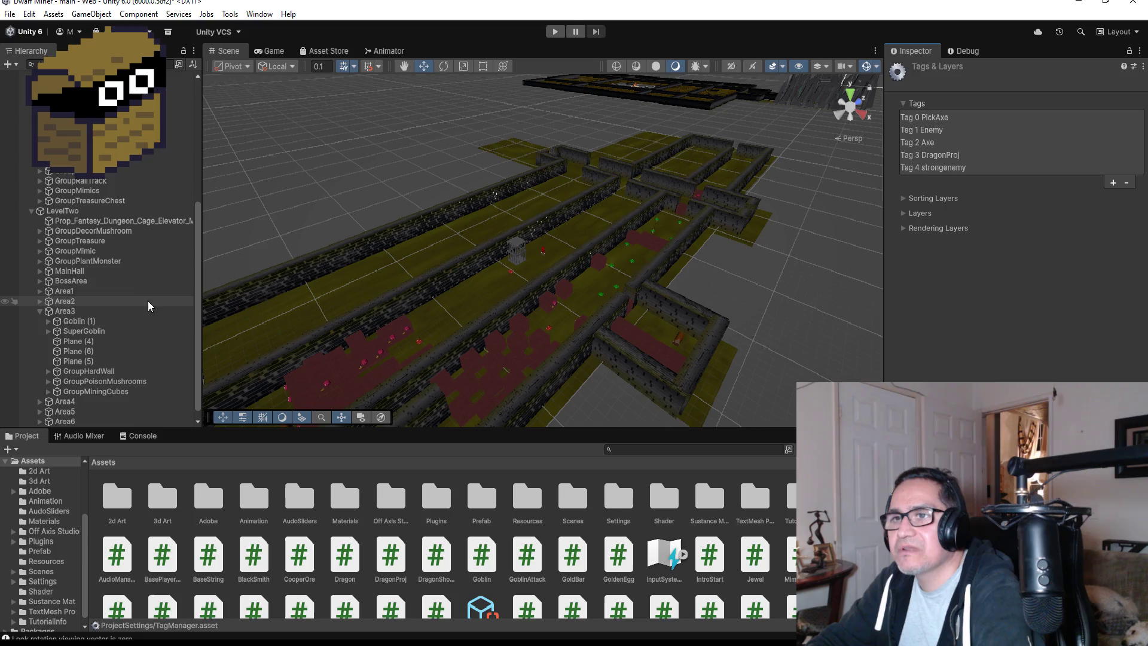
- Change SuperGoblin's tag from Enemy to strongenemy
click(90, 335)
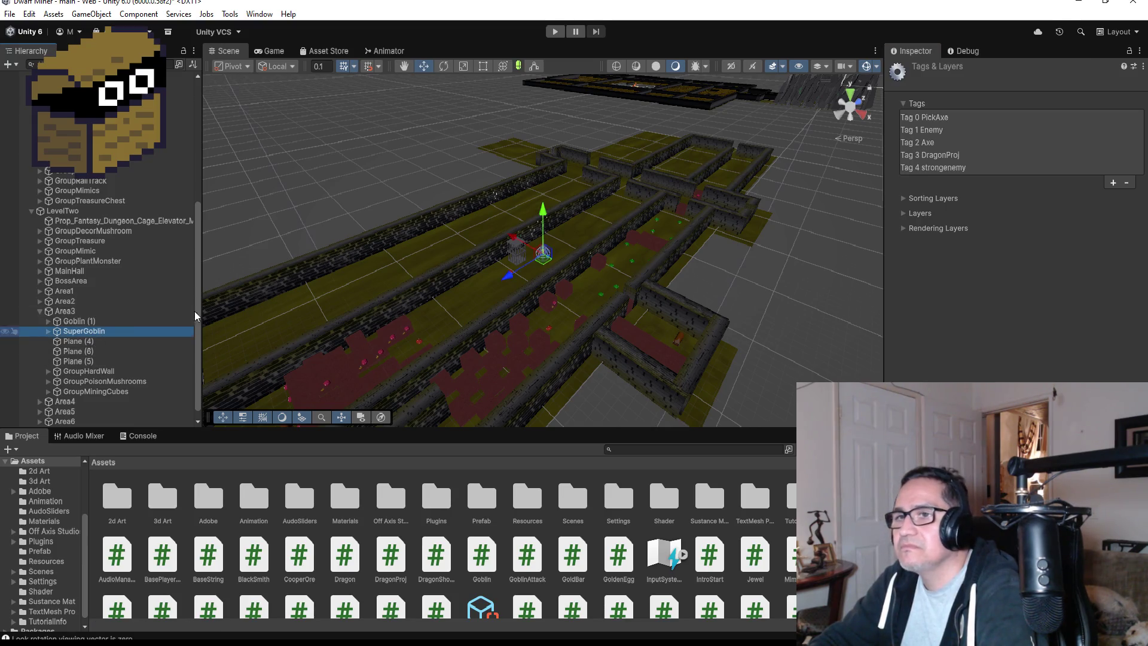
click(962, 86)
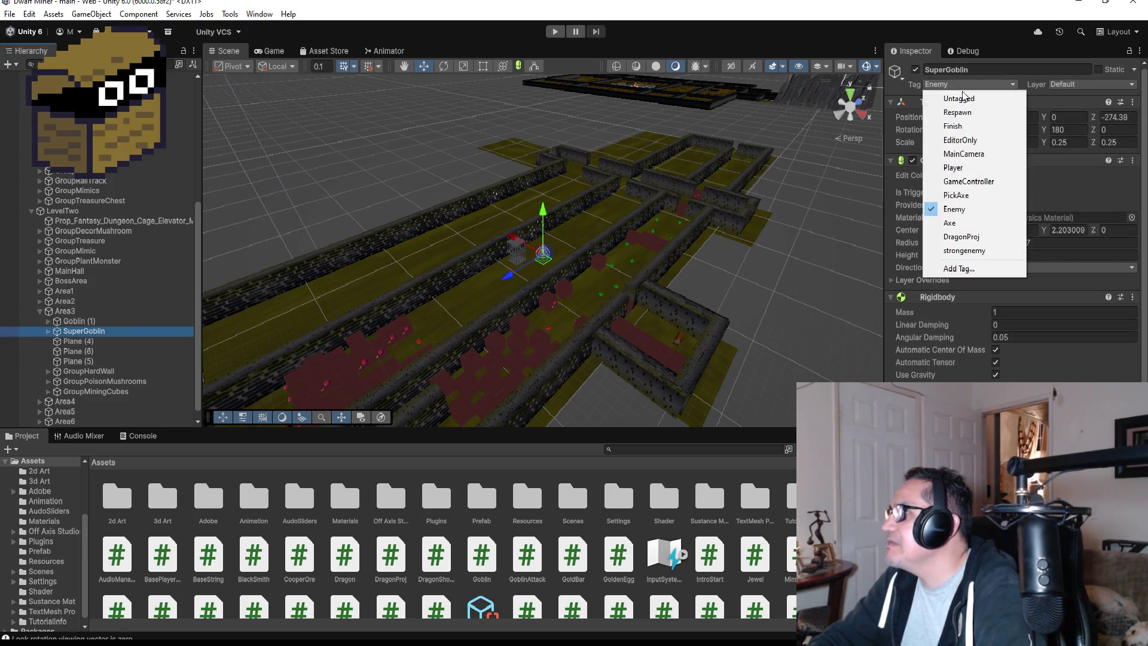
click(970, 252)
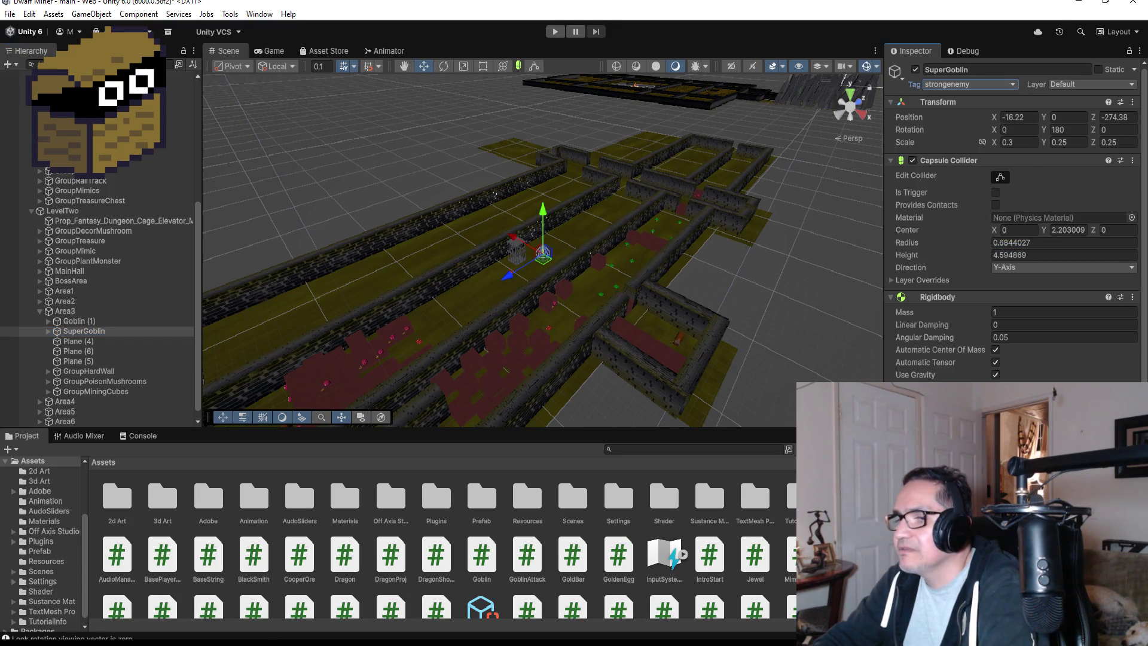
key(alt+Tab)
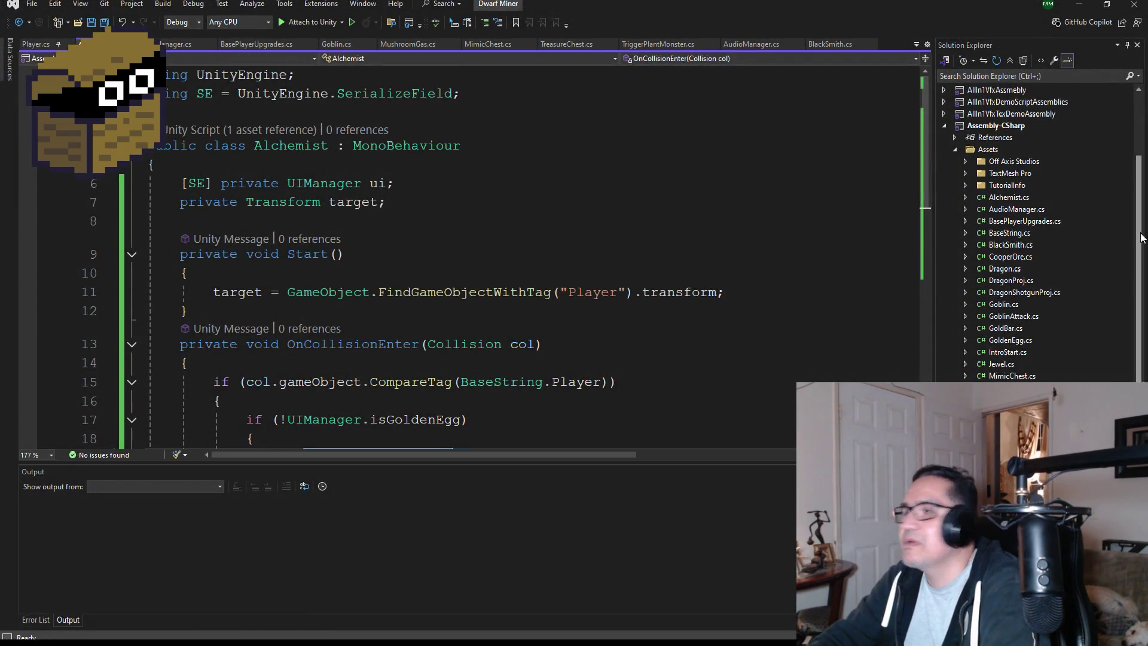
- In BaseString.cs, duplicate the DragonProj line as a strongenemy = "strongenemy" constant and save
scroll(1036, 256, up, 2)
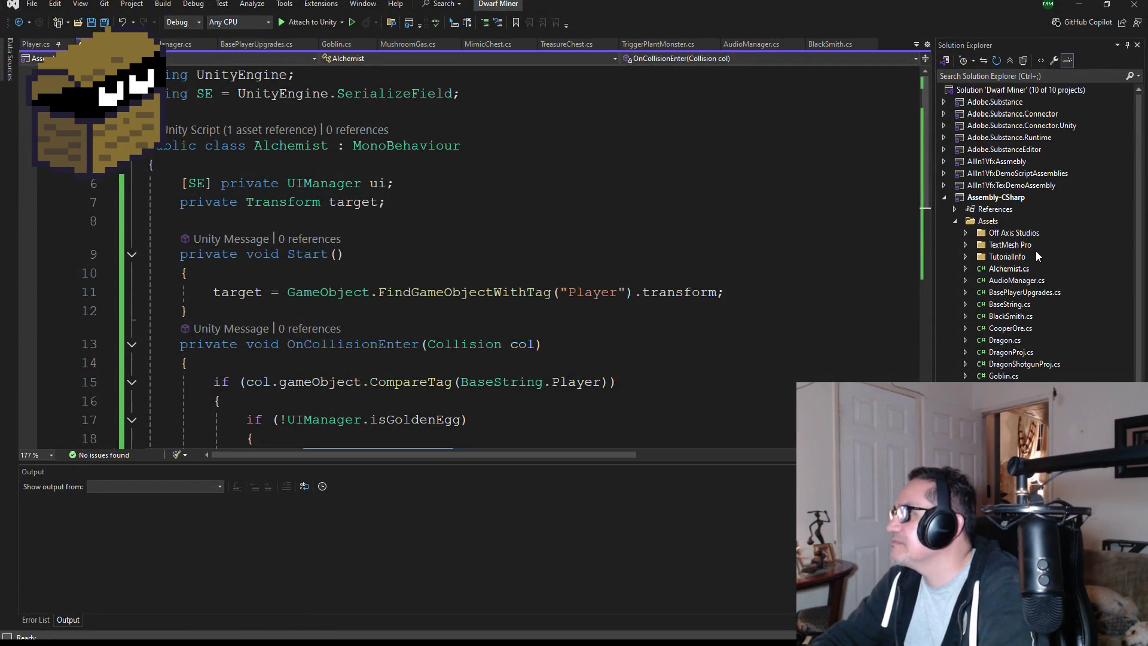
double_click(1010, 309)
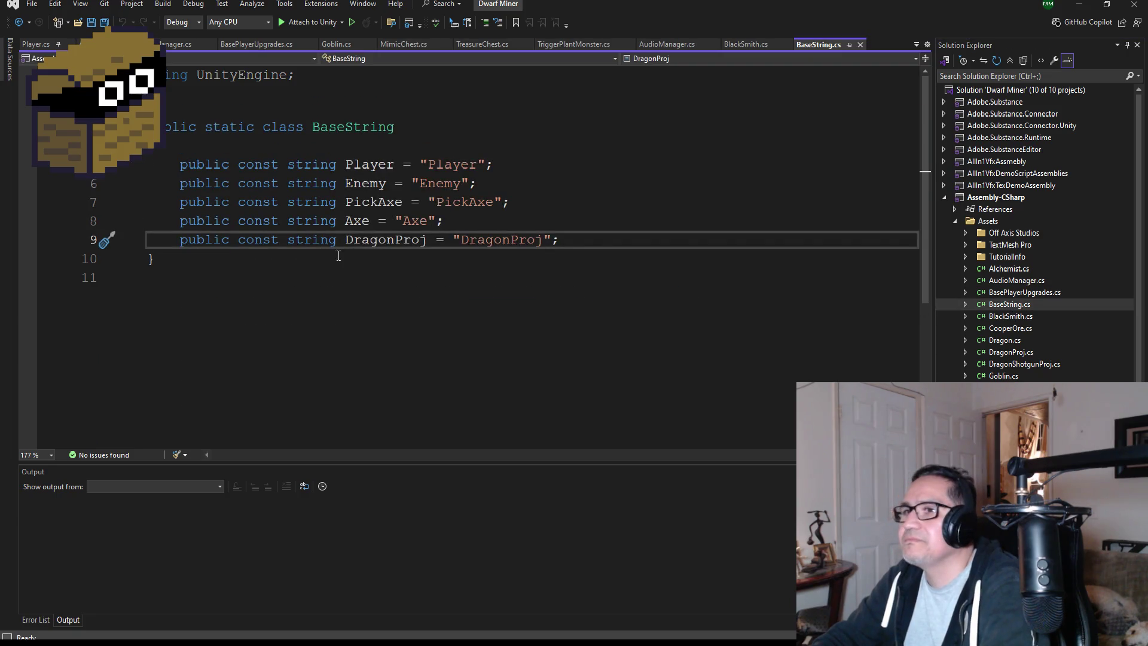
mouse_move(596, 246)
mouse_down()
mouse_move(150, 242)
mouse_move(182, 245)
mouse_up()
key(ctrl+c)
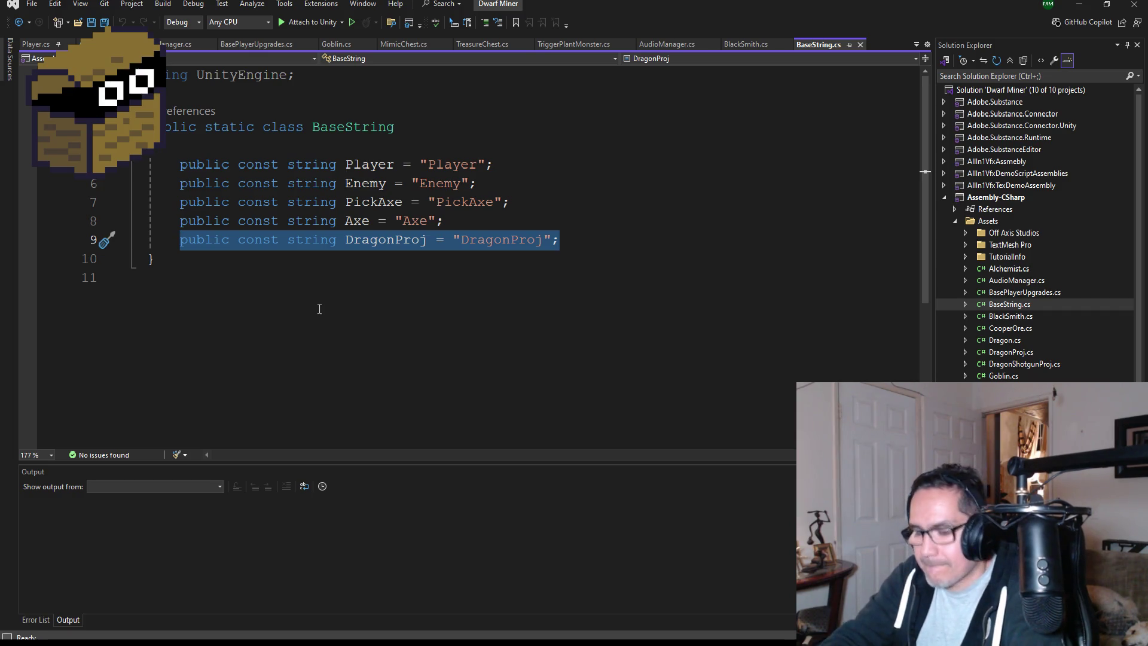
click(599, 246)
key(Return)
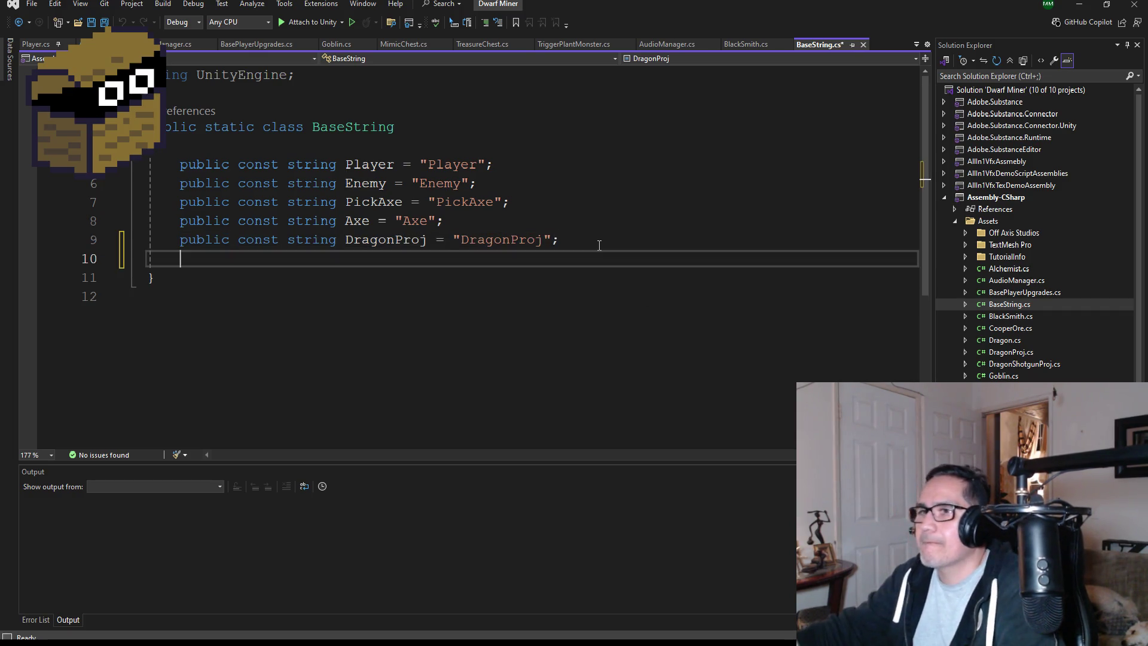
key(ctrl+v)
double_click(379, 259)
text(strongenemy)
double_click(493, 260)
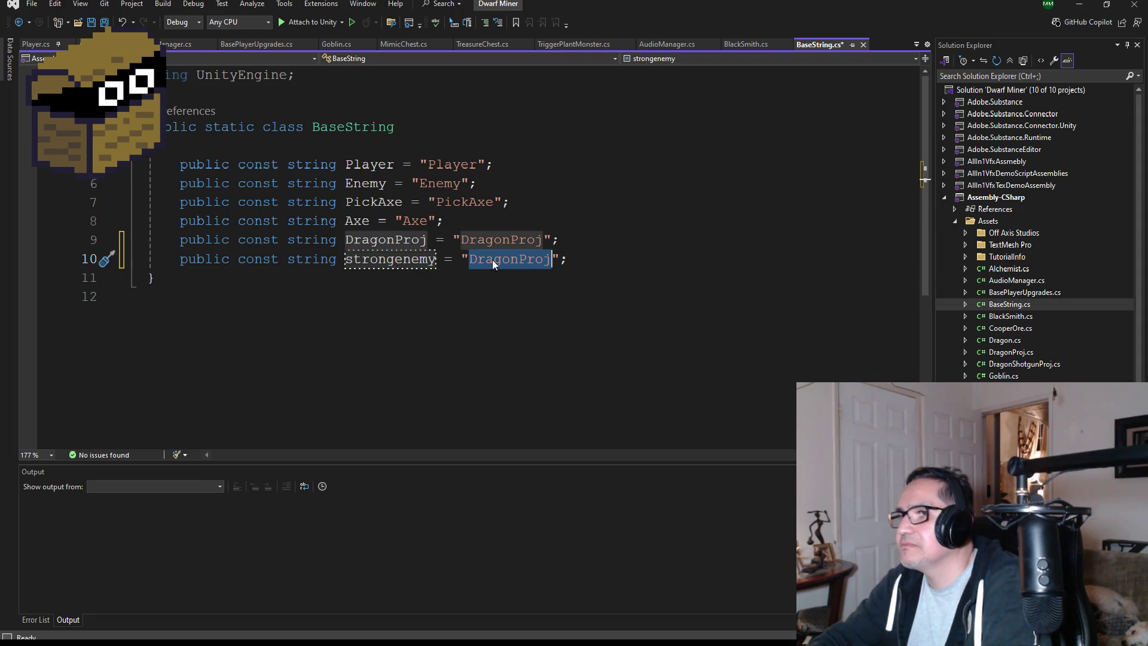
text(strongenemy)
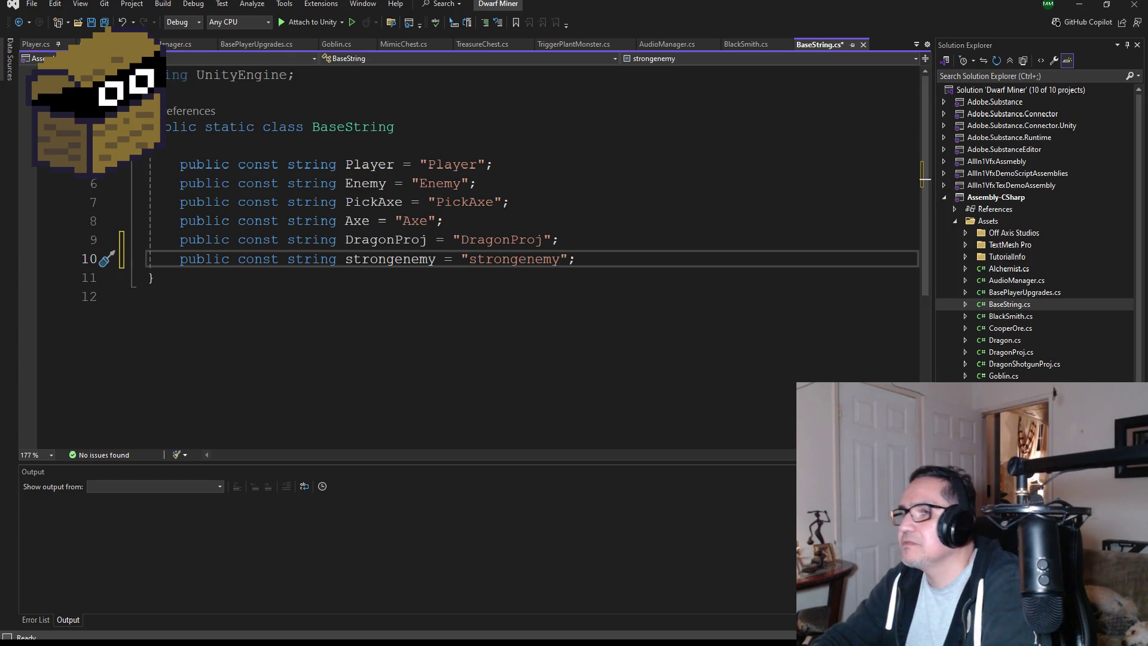
click(105, 23)
click(36, 44)
- Copy the Enemy hit-check block in OnTriggerEnter and paste it below the DragonProj check
scroll(343, 339, down, 9)
scroll(344, 338, down, 17)
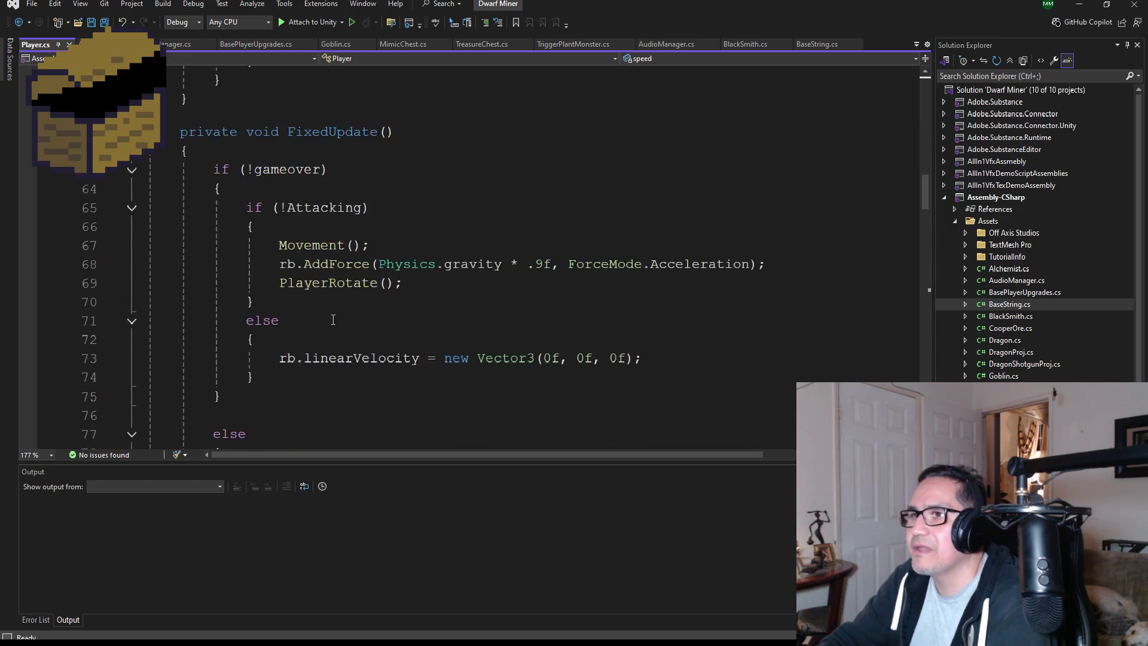
scroll(350, 311, down, 5)
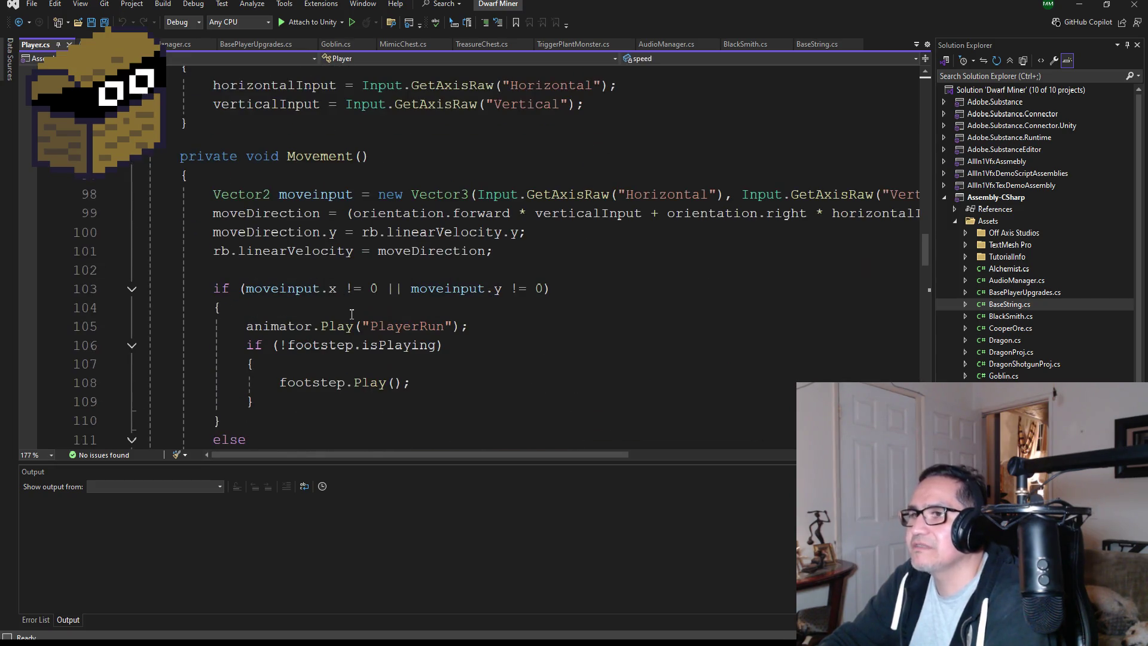
scroll(354, 296, down, 5)
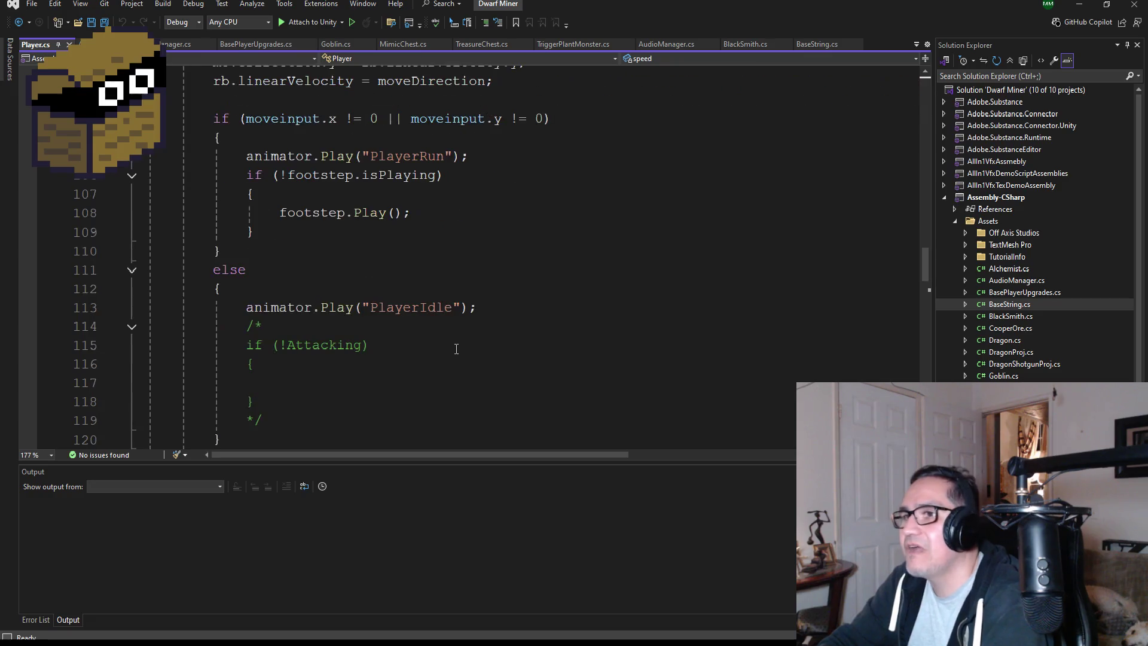
scroll(449, 345, down, 13)
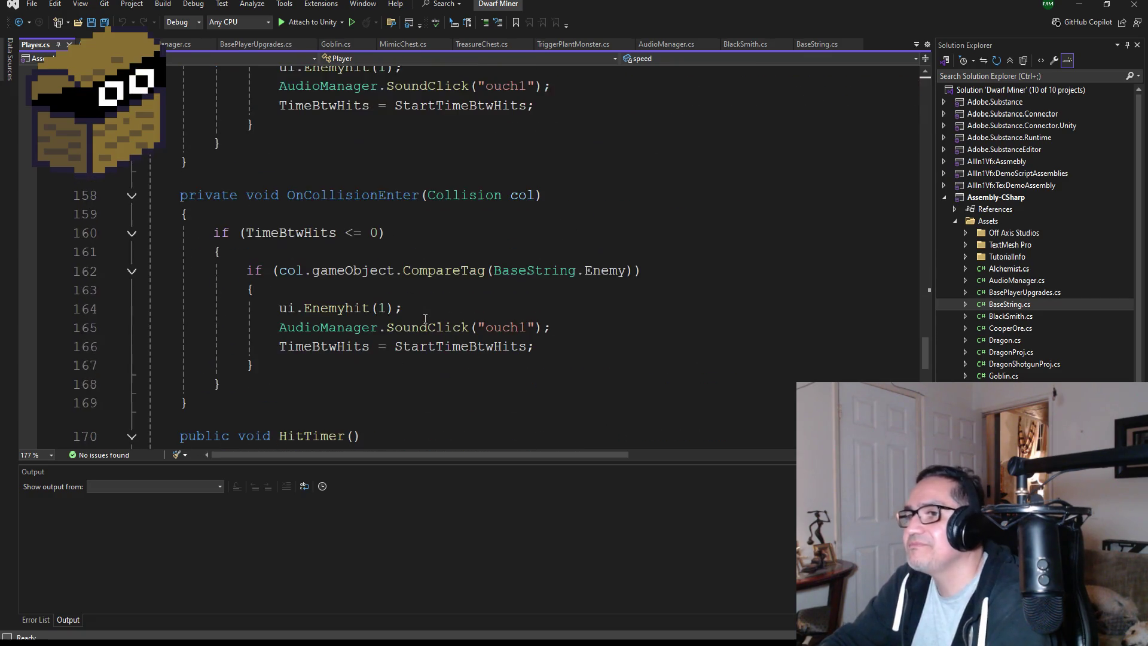
scroll(450, 308, up, 3)
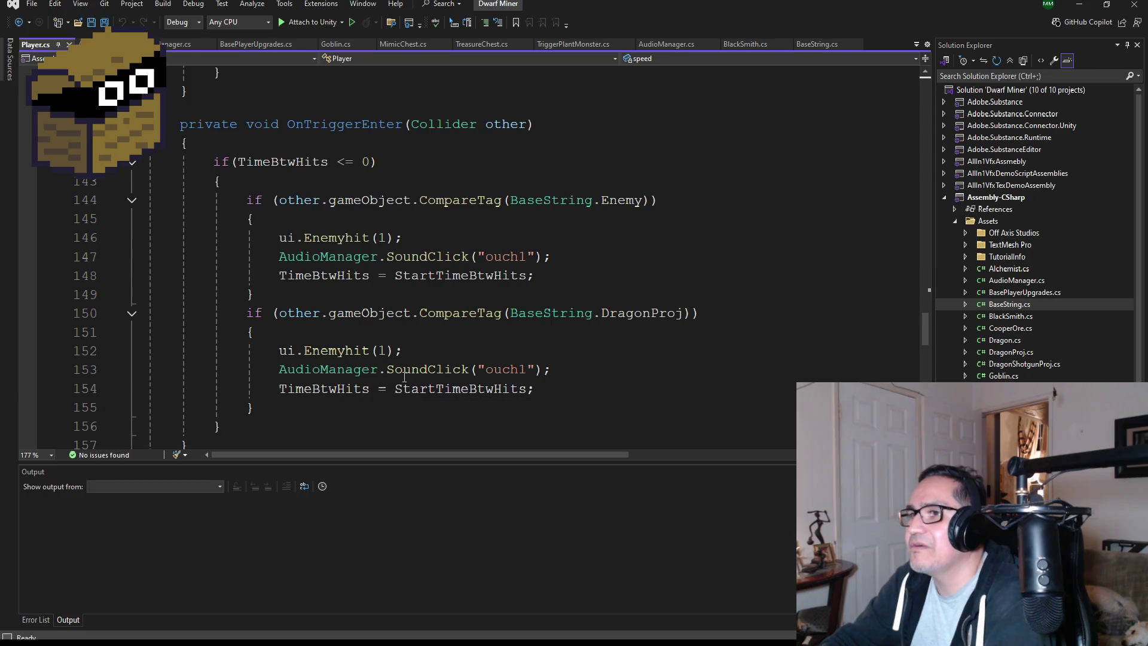
scroll(388, 374, down, 1)
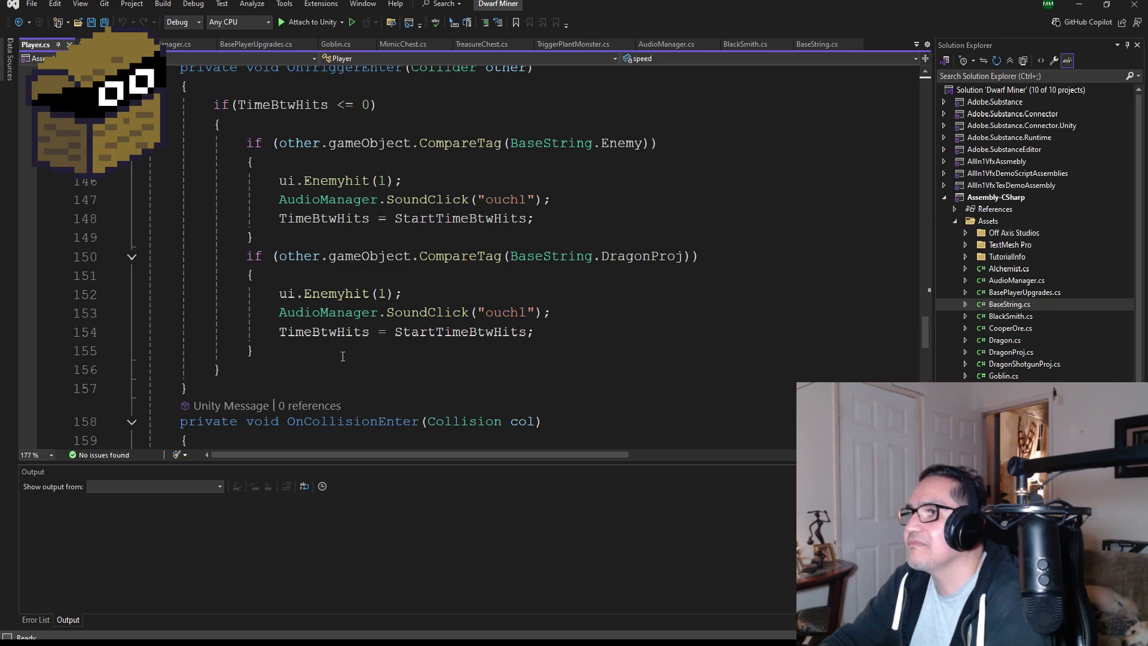
mouse_move(285, 235)
mouse_down()
mouse_move(153, 179)
mouse_move(152, 144)
mouse_up()
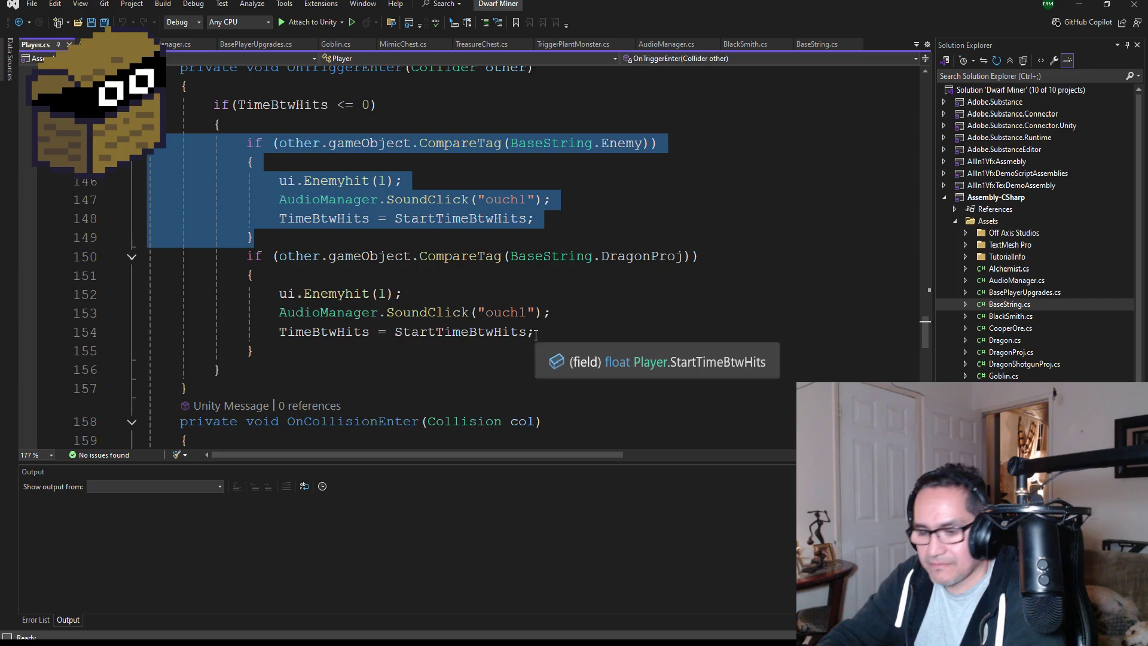
key(ctrl+c)
click(317, 346)
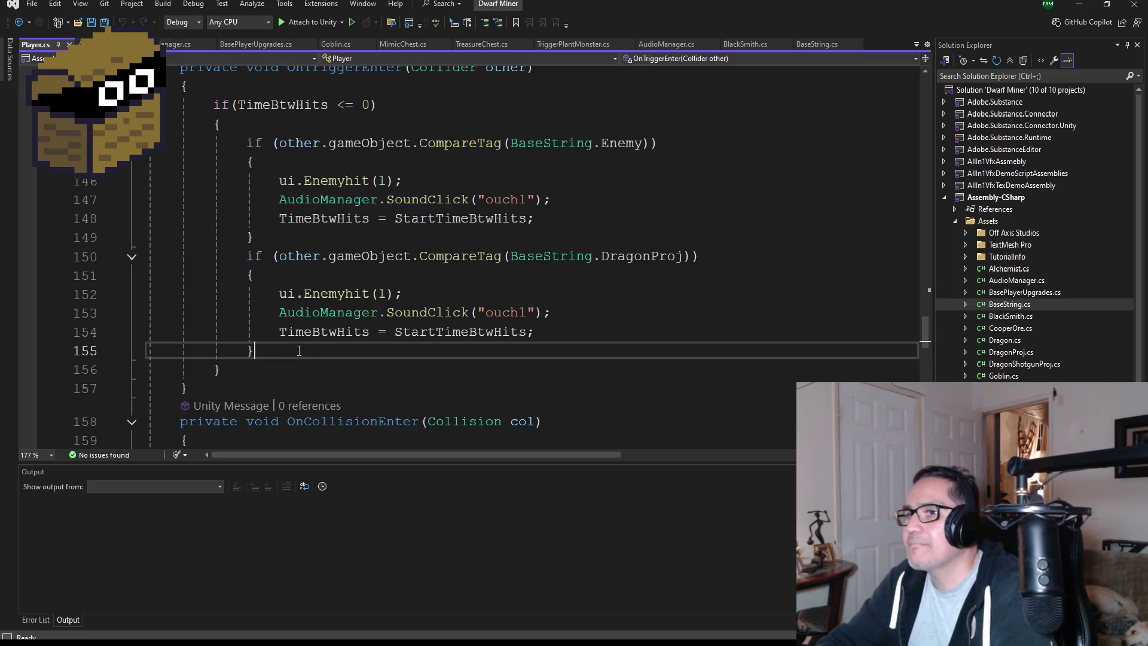
key(Return)
key(ctrl+v)
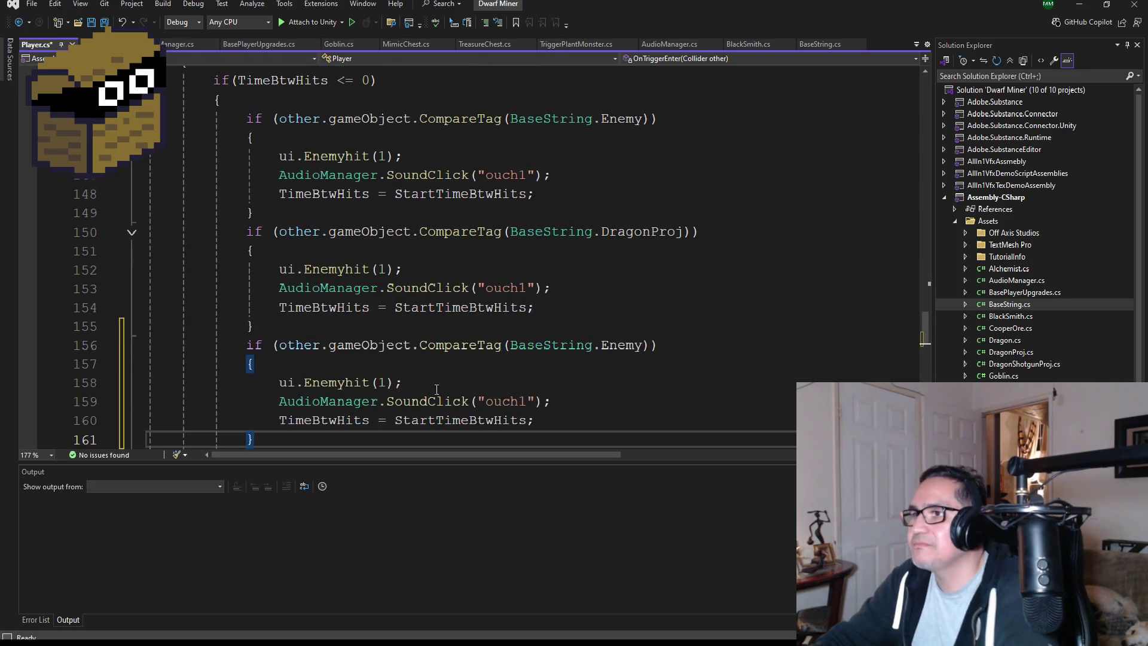
- Make the pasted check test BaseString.strongenemy with ui.Enemyhit(2), and save Player.cs
double_click(613, 350)
key(BackSpace)
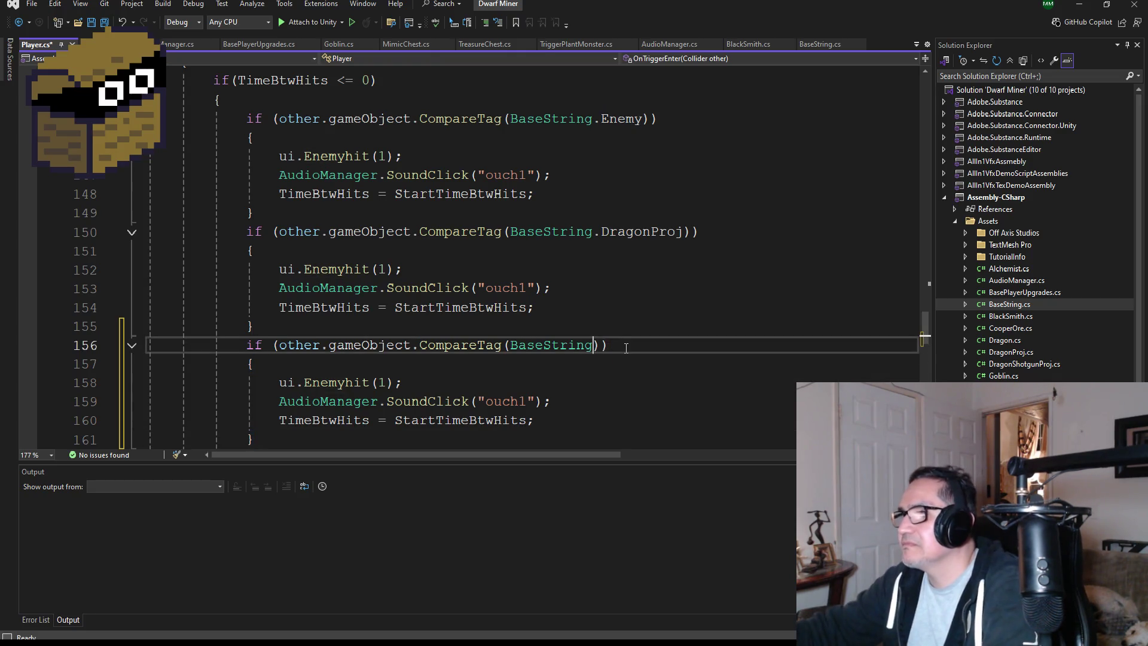
text(s)
key(Tab)
double_click(626, 346)
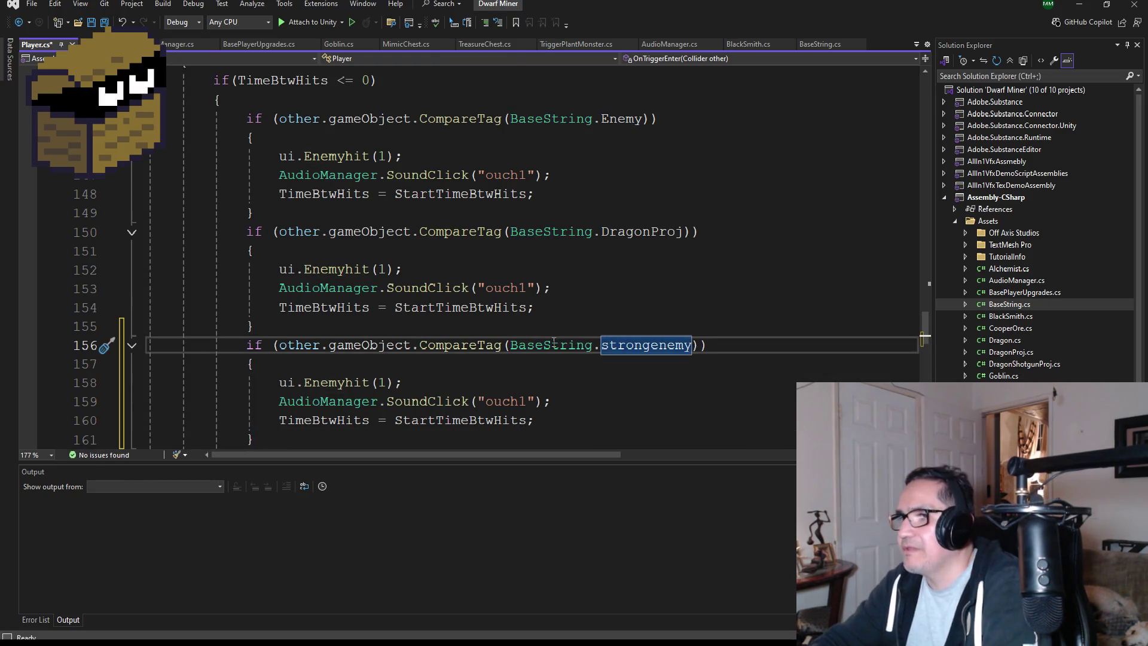
scroll(453, 354, down, 1)
double_click(382, 327)
text(2)
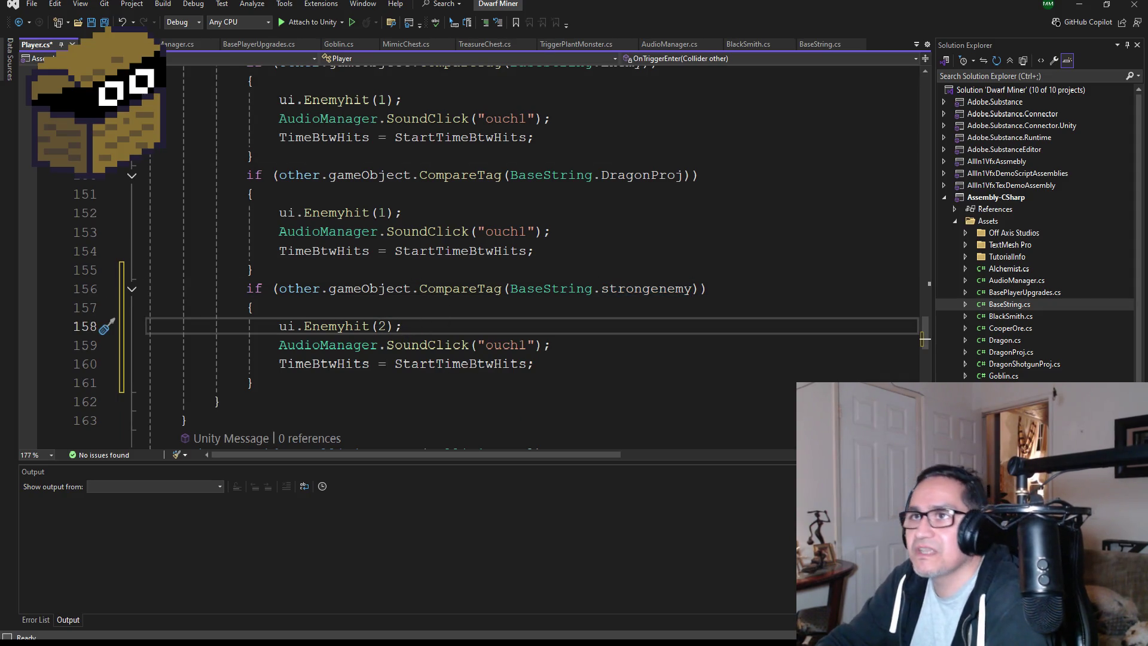
key(ctrl+s)
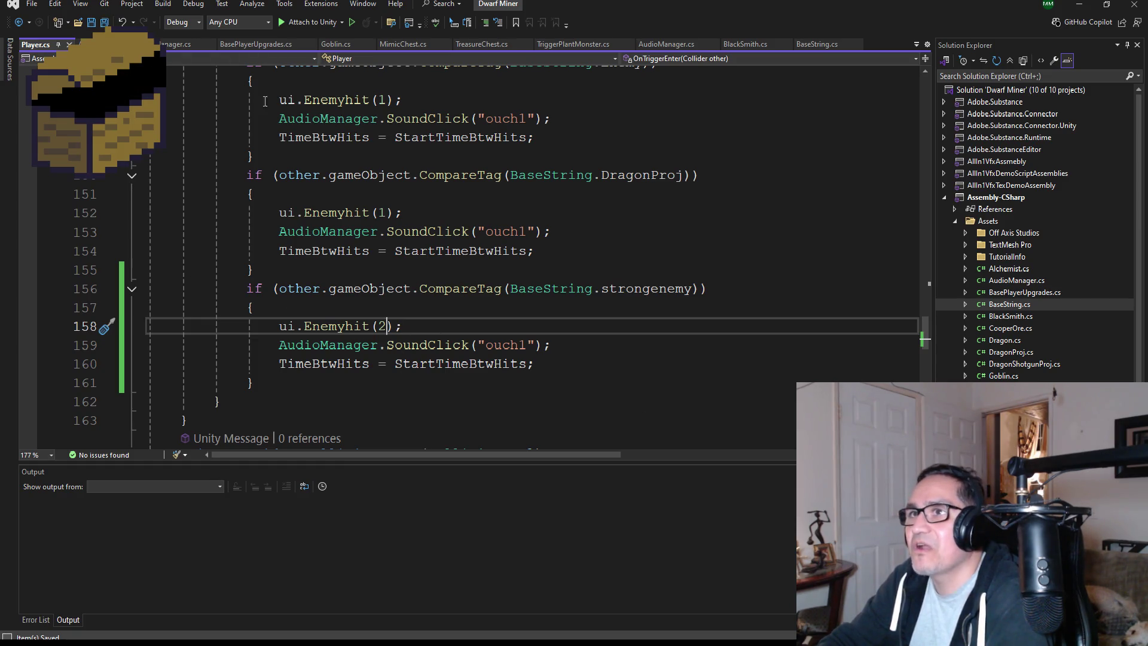
scroll(476, 386, down, 2)
scroll(300, 238, up, 2)
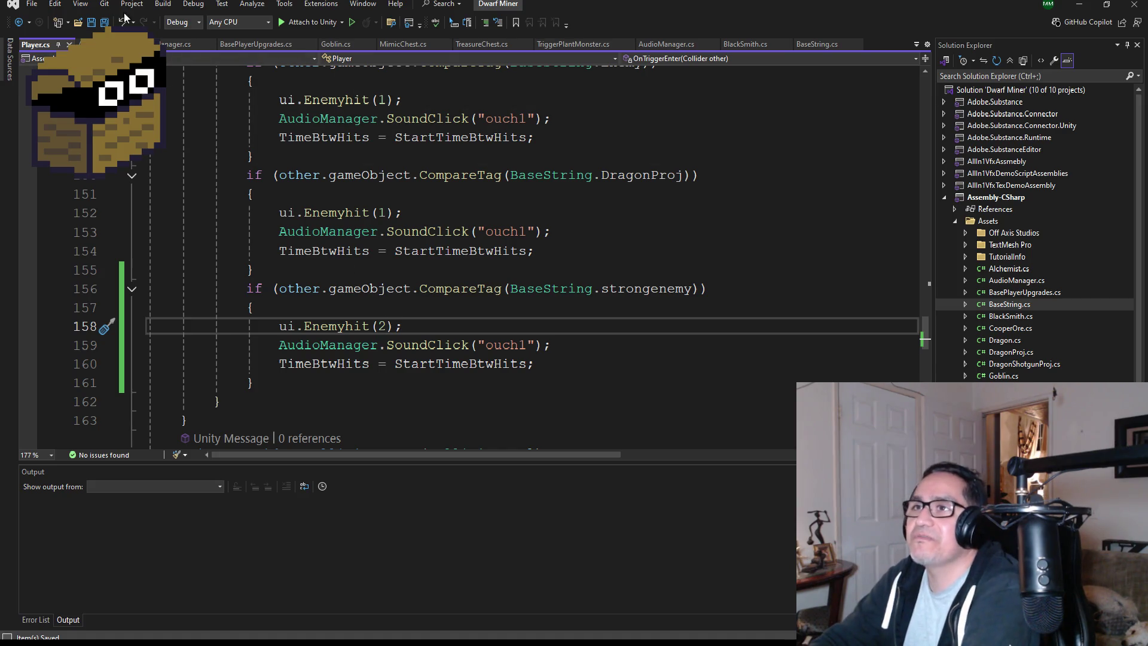
click(1079, 5)
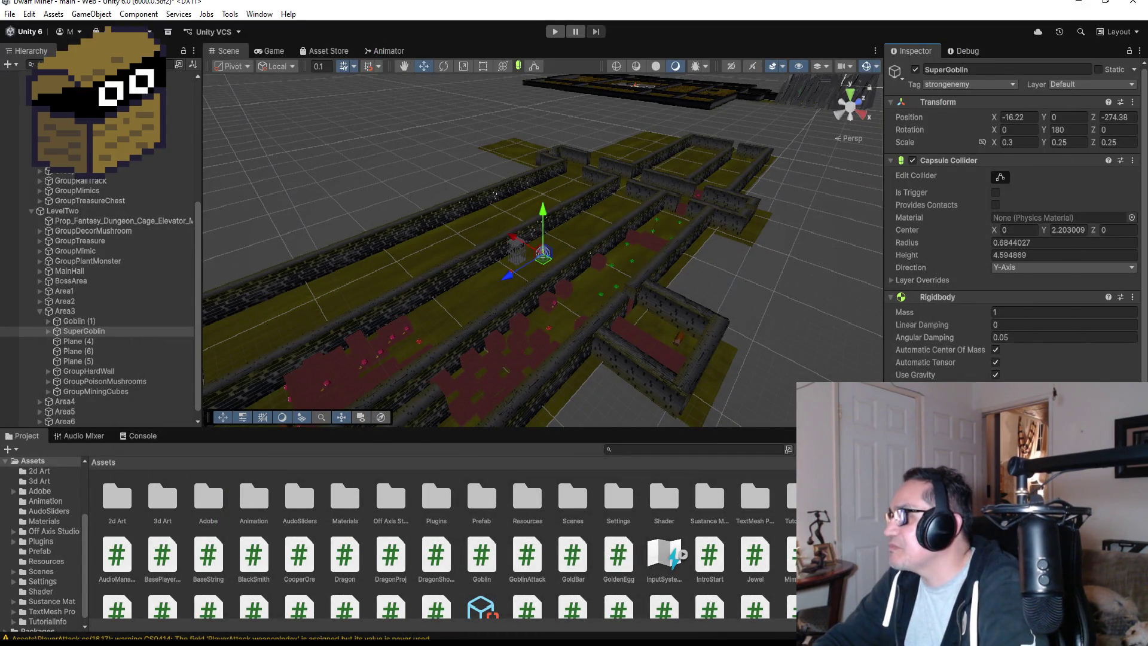
- Start the playtest, switch to the axe, and attack the mushroom monster
scroll(1014, 218, down, 8)
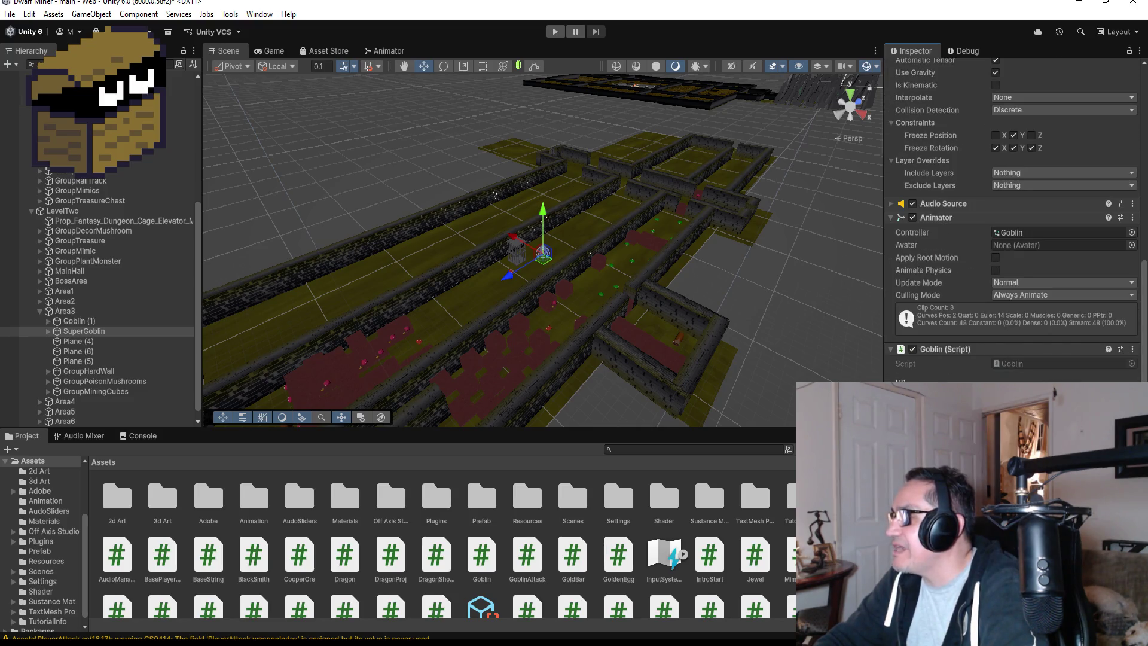
scroll(1012, 377, up, 8)
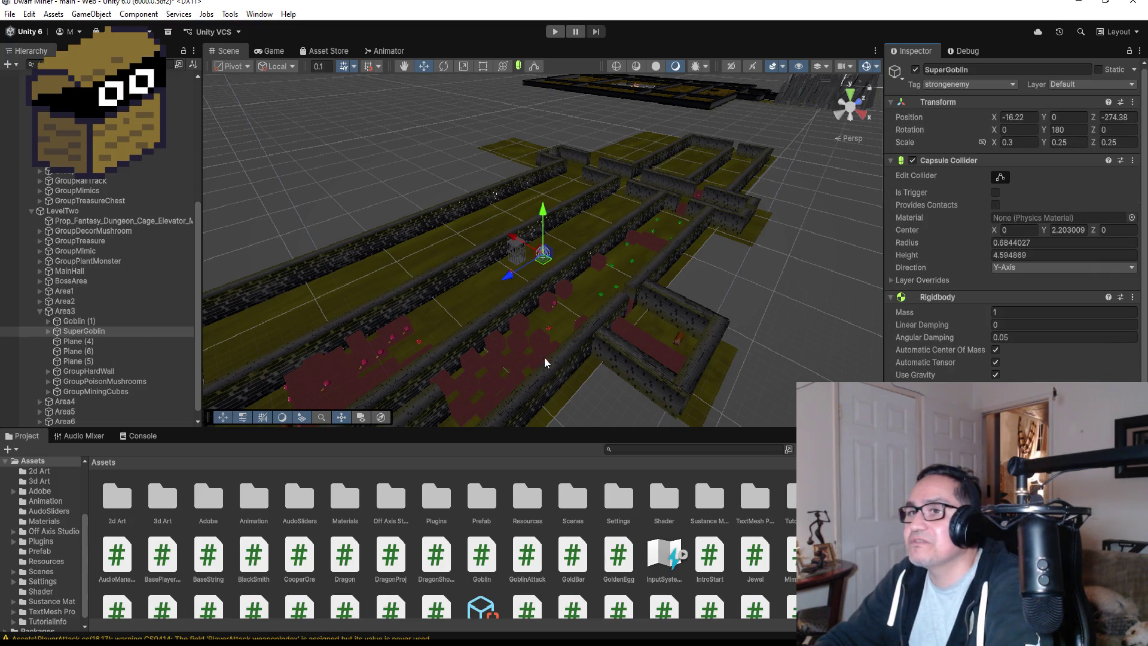
scroll(1014, 239, down, 8)
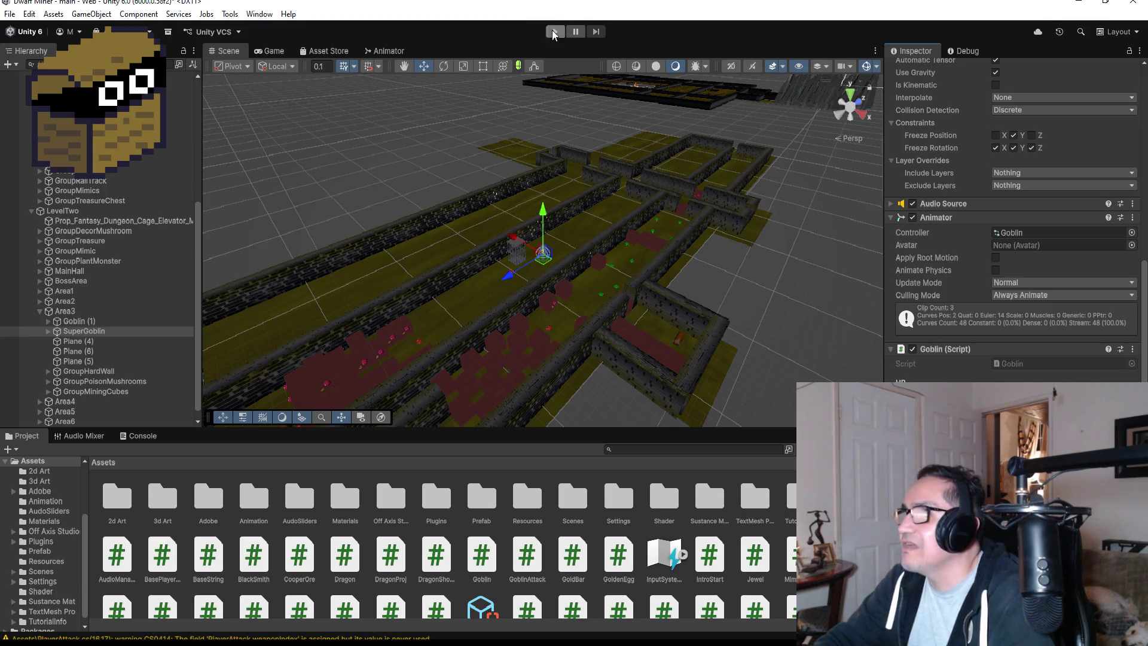
scroll(975, 186, up, 8)
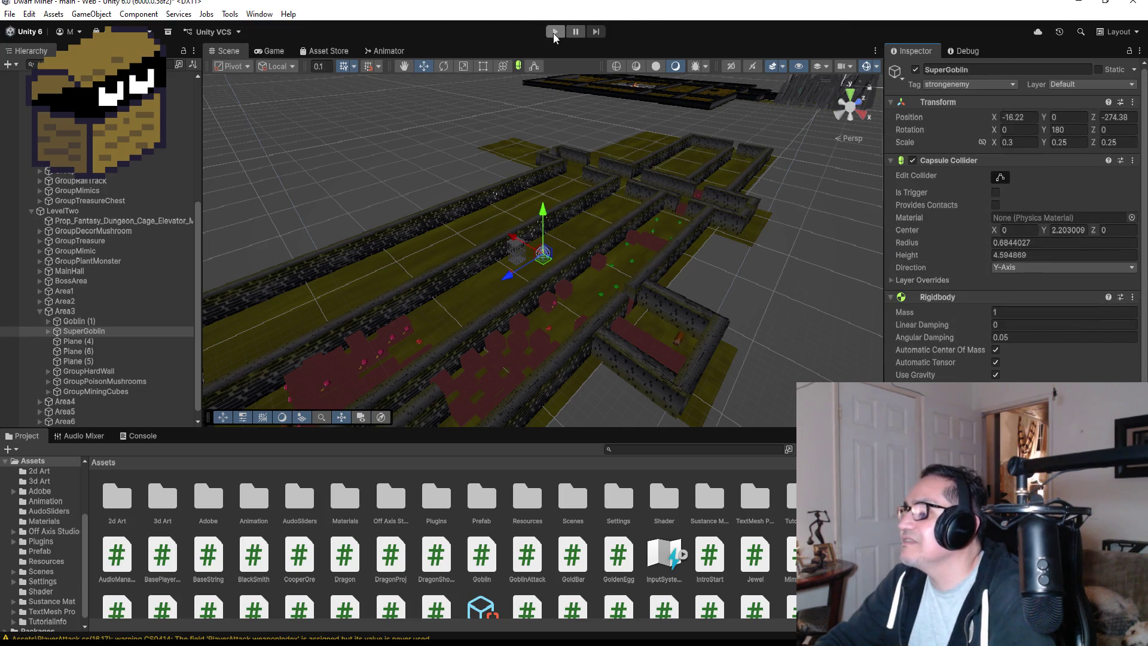
click(555, 32)
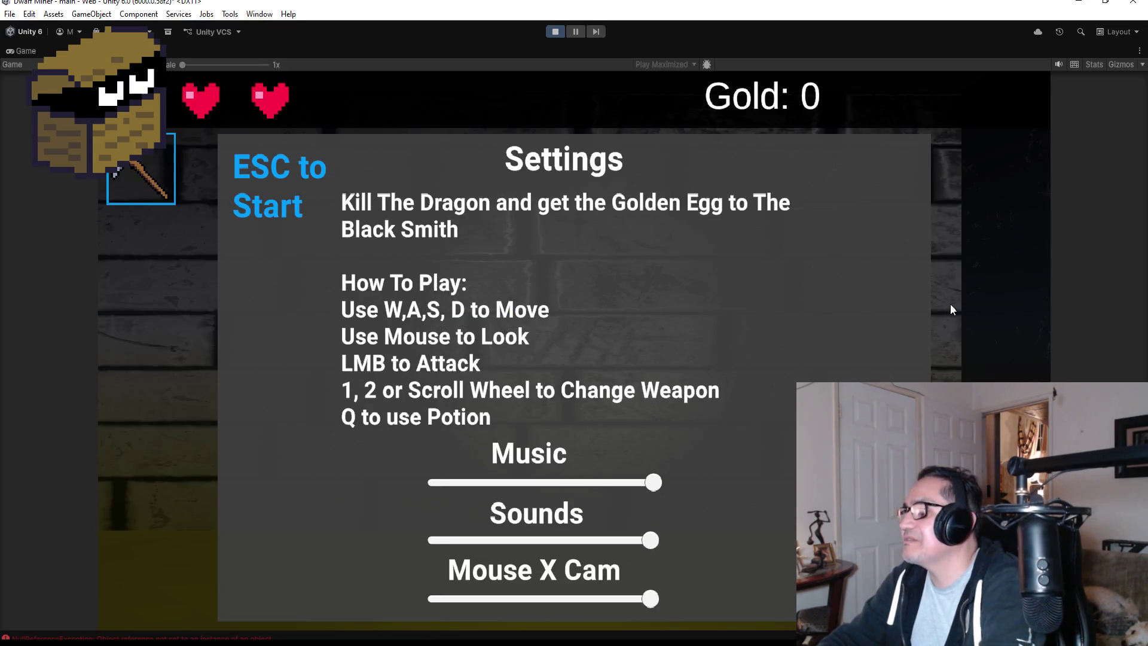
key(Escape)
key(e)
key(2)
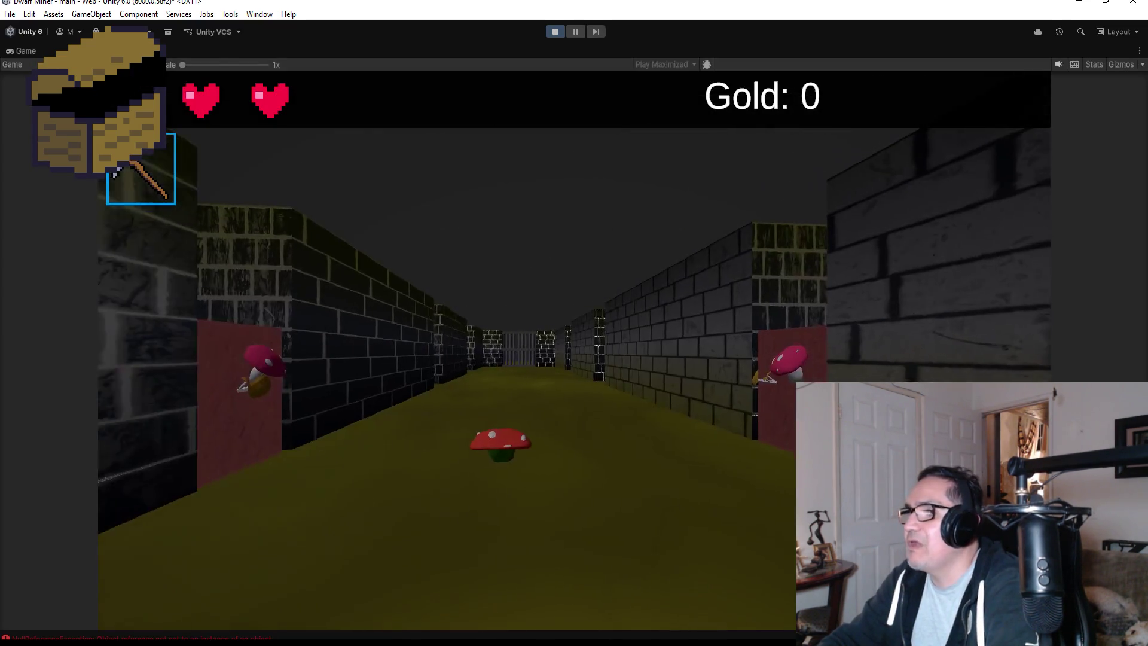
key(w)
click(574, 323)
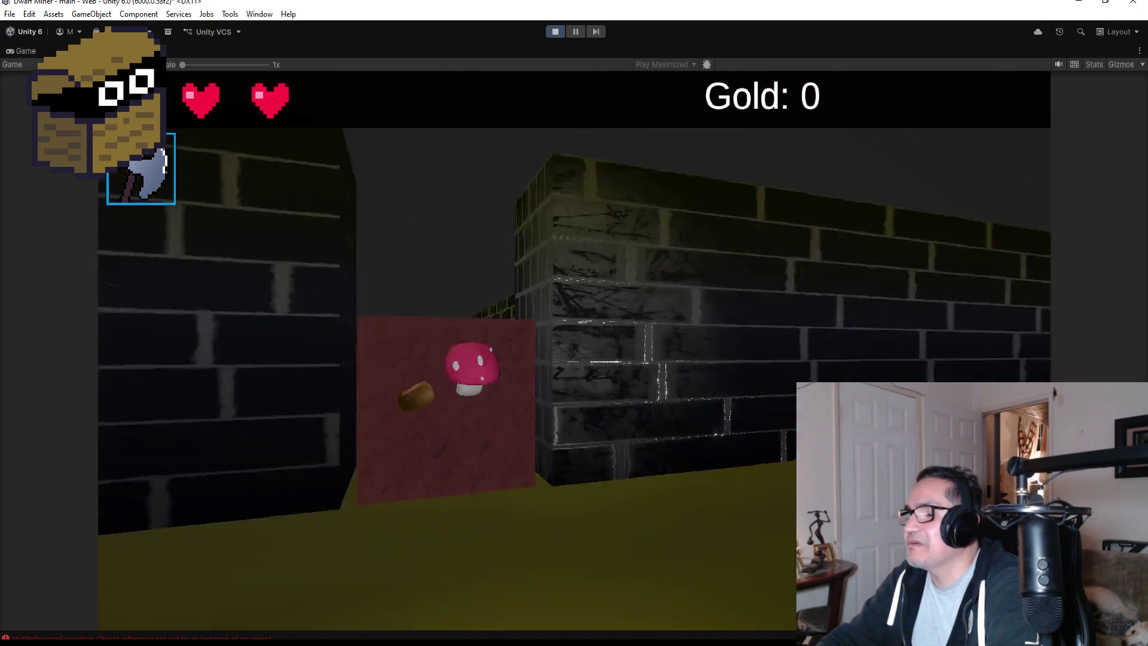
click(574, 323)
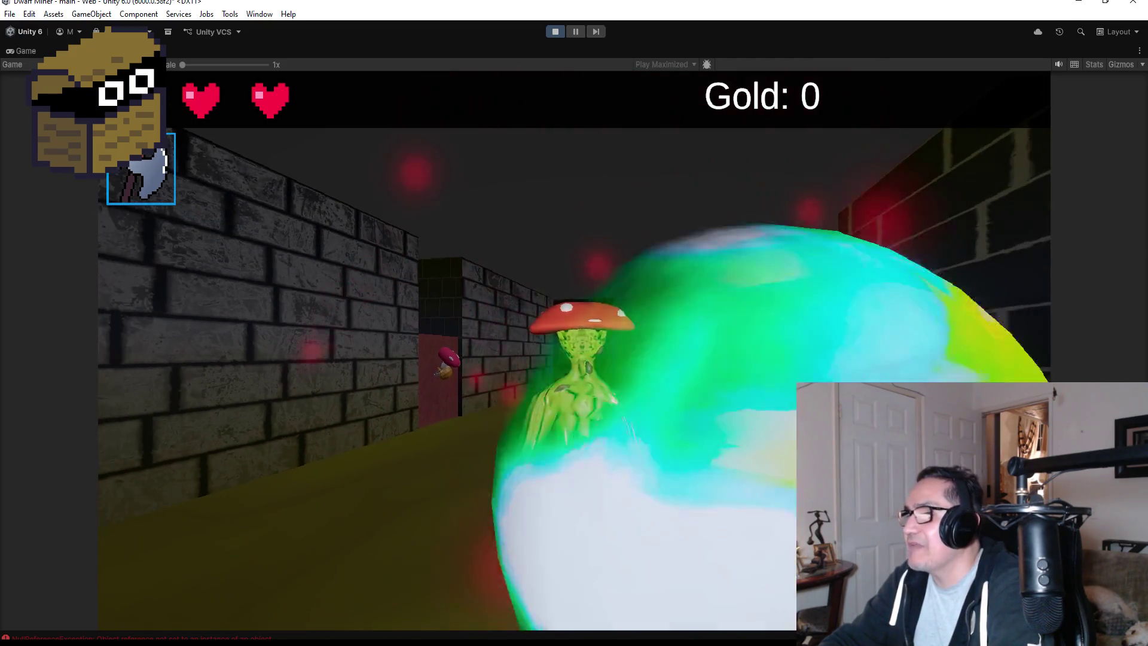
- Advance down the corridor to strike the red SuperGoblin, then stop play mode
key(w)
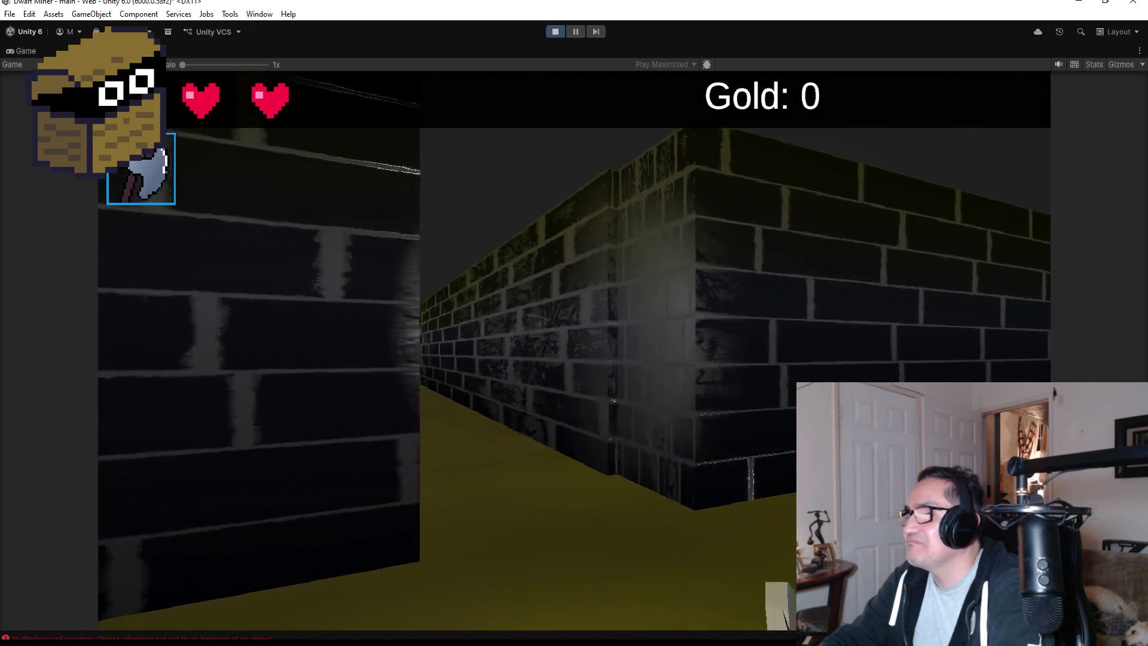
key(w)
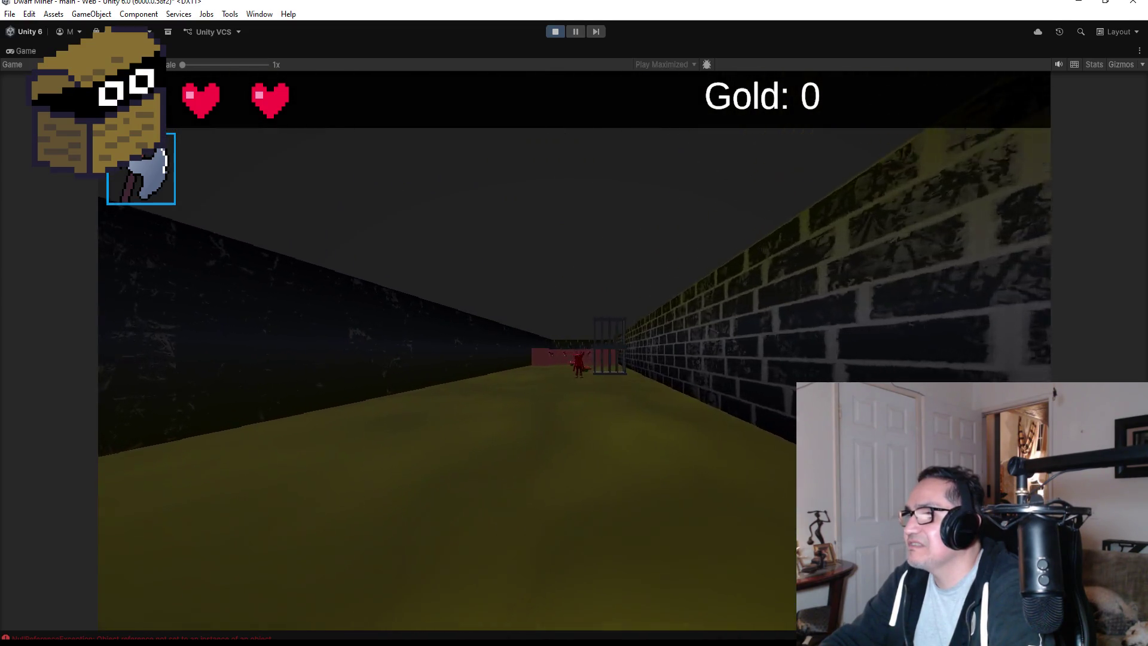
key(w)
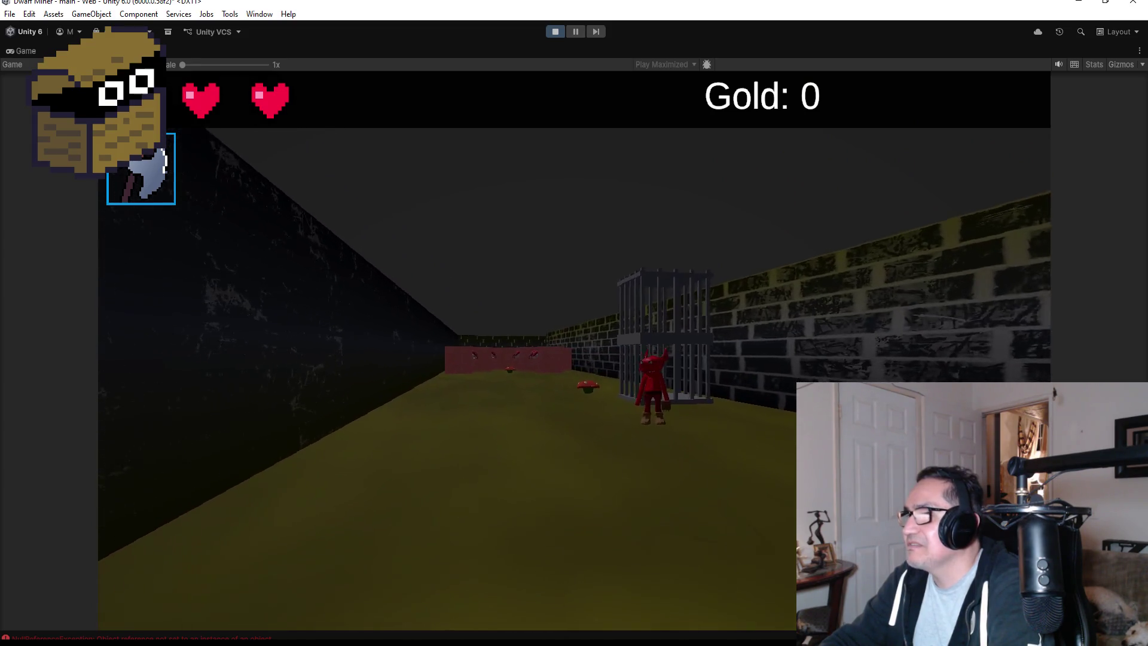
key(w)
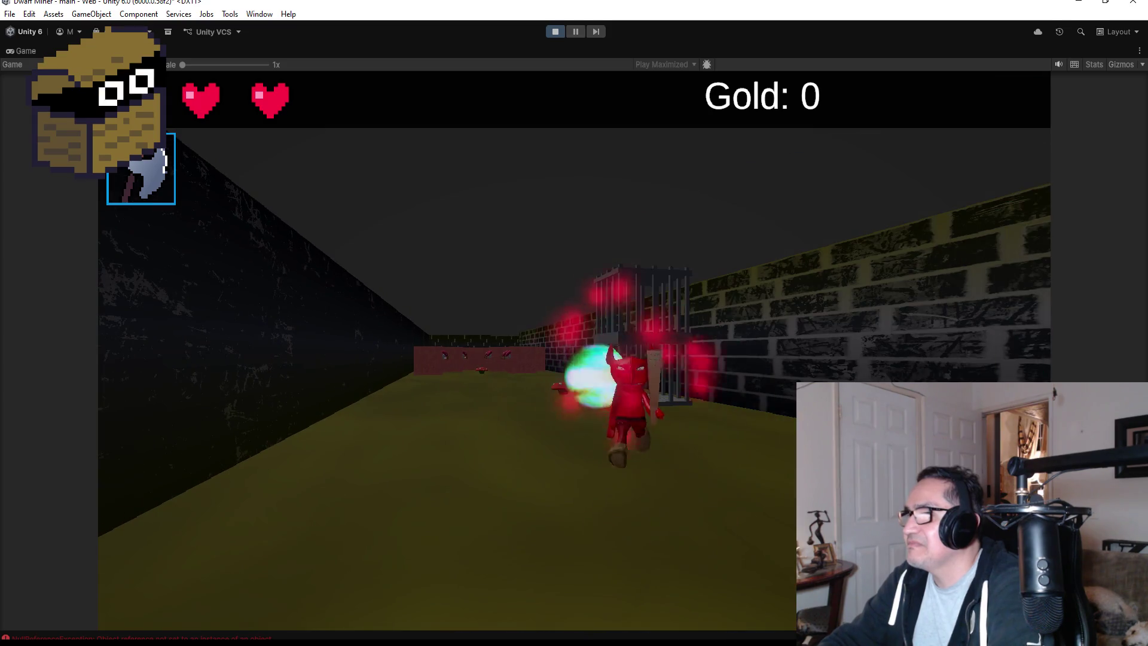
key(a)
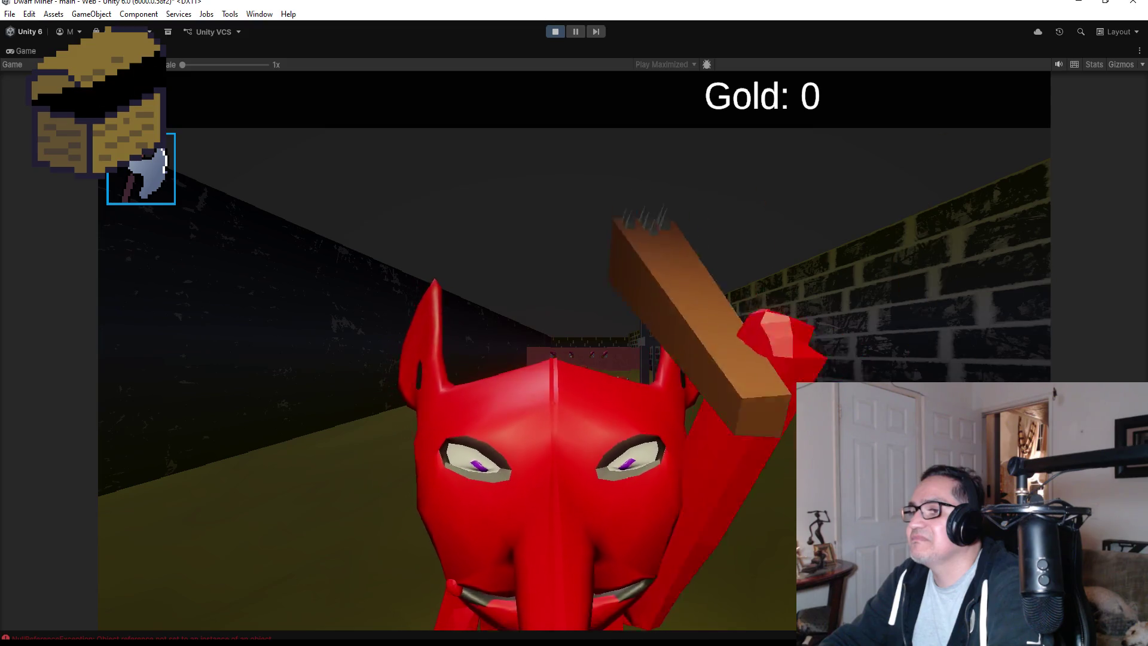
key(Escape)
click(554, 31)
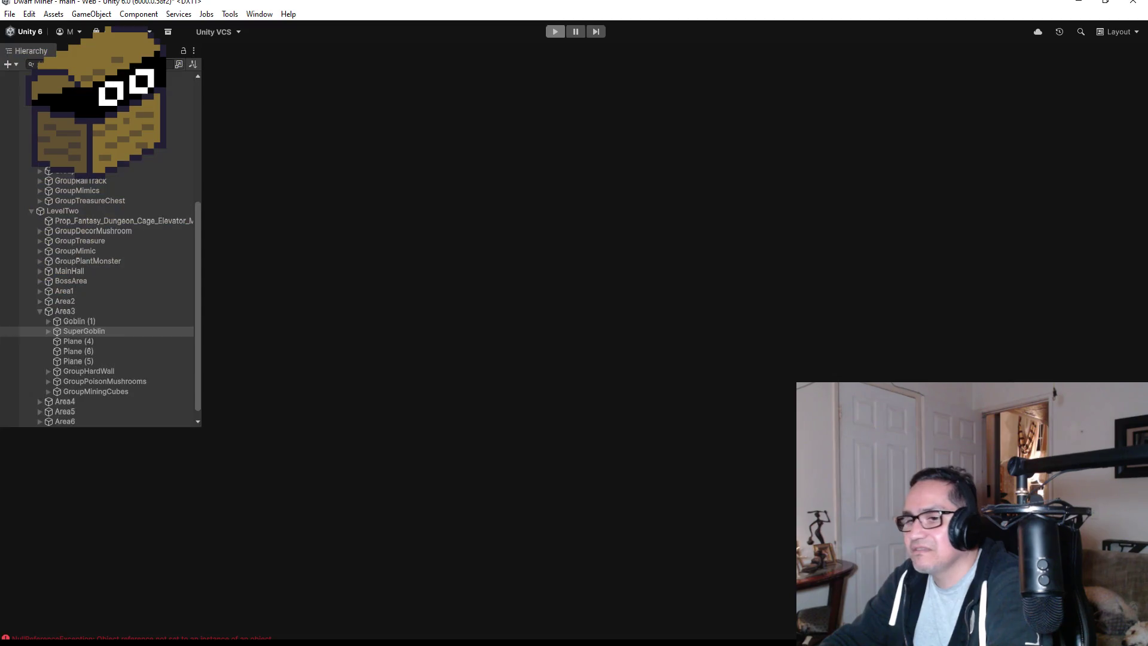
key(alt+Tab)
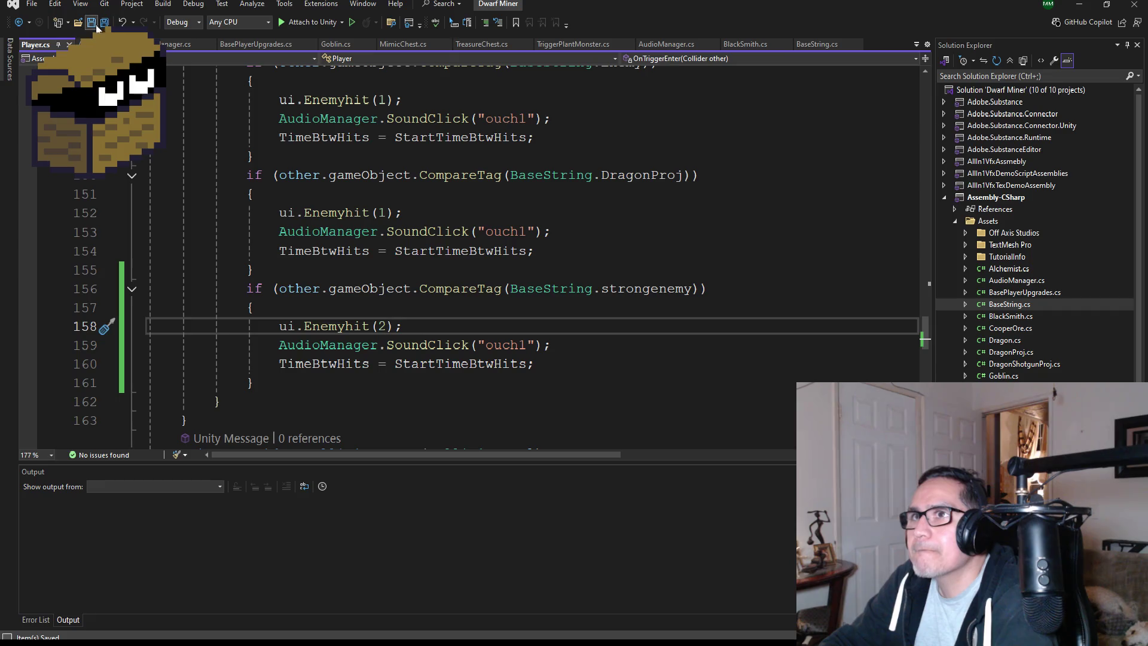
scroll(405, 280, up, 4)
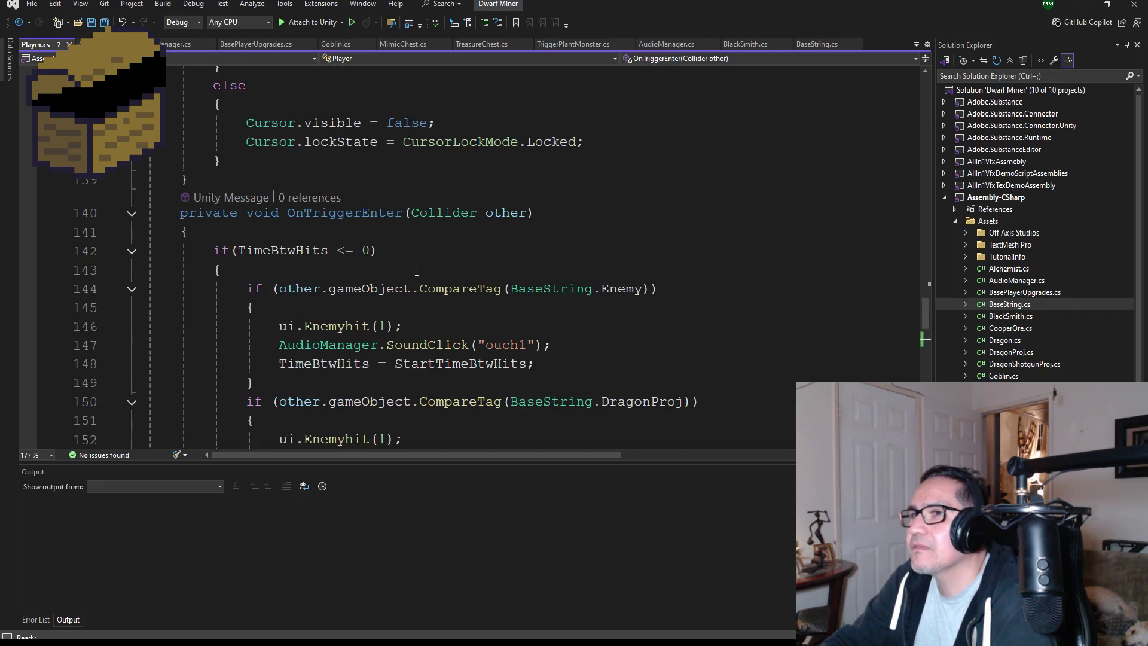
- Duplicate the Enemy if-block in OnCollisionEnter directly below itself
scroll(416, 270, up, 5)
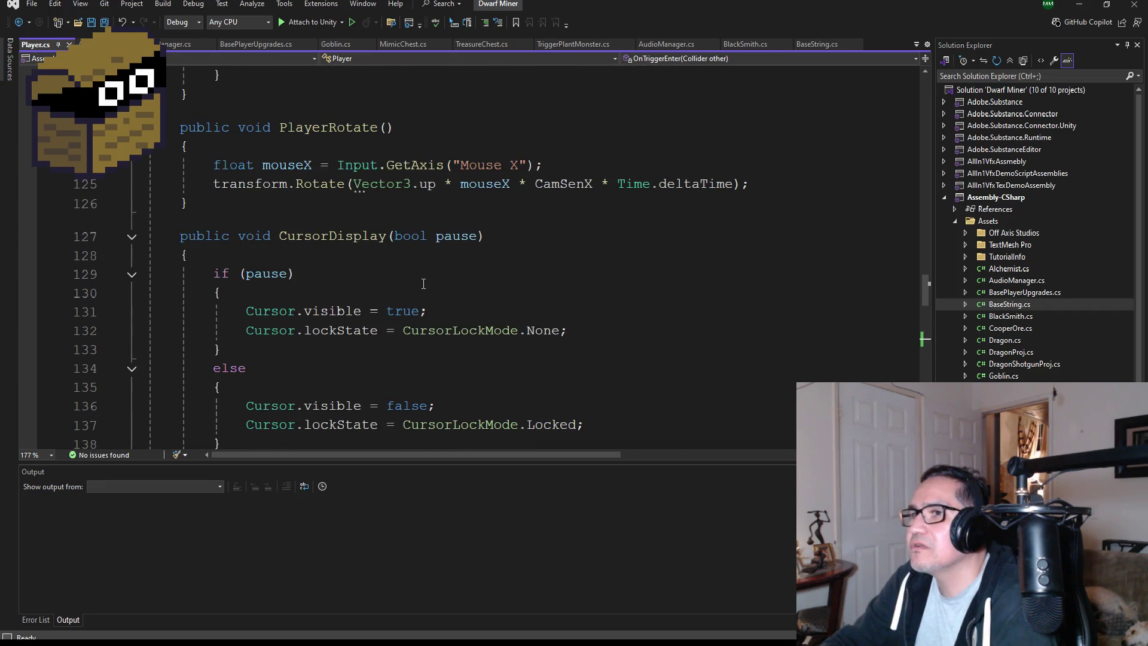
scroll(432, 297, up, 2)
scroll(433, 335, down, 13)
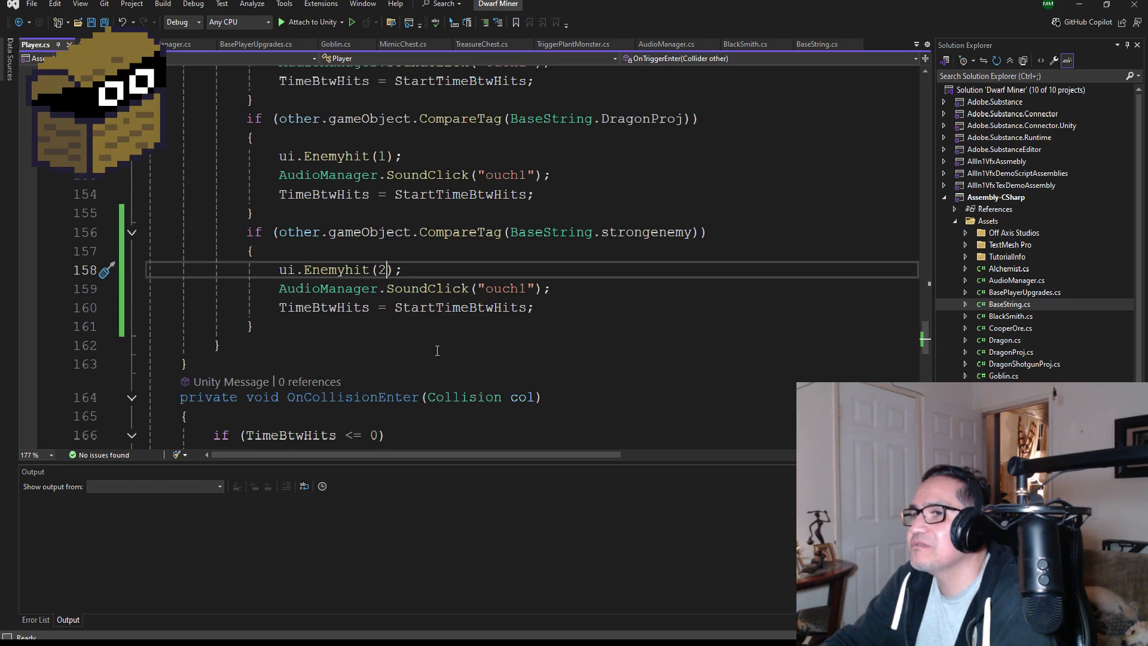
scroll(433, 353, down, 2)
scroll(294, 201, up, 2)
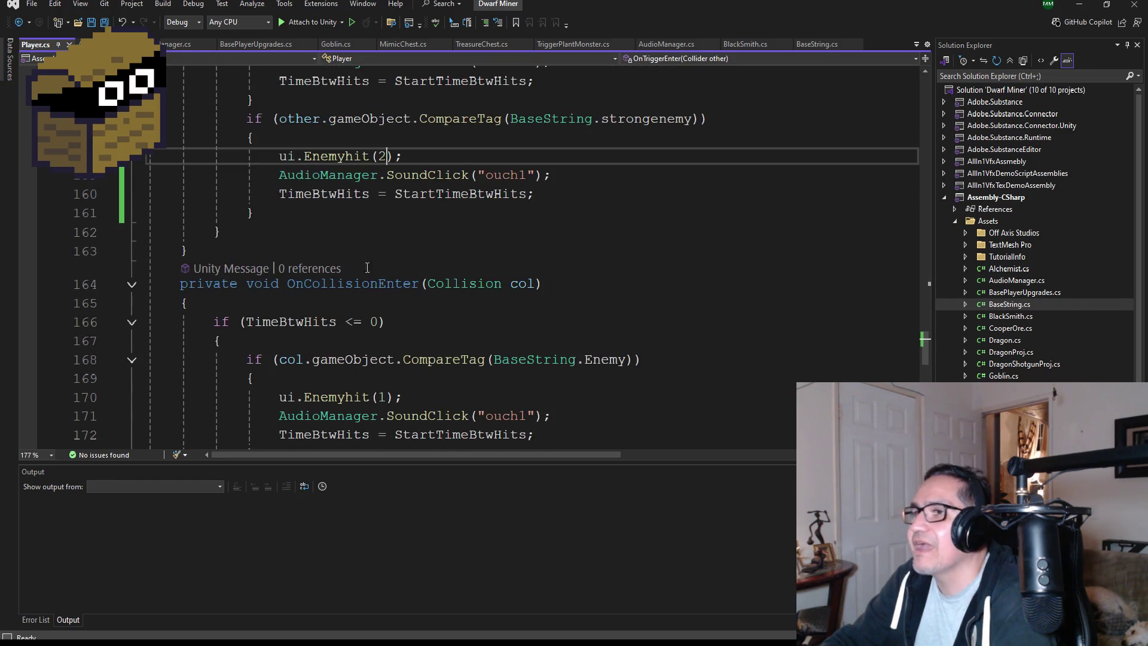
drag(254, 213, 165, 118)
mouse_move(372, 284)
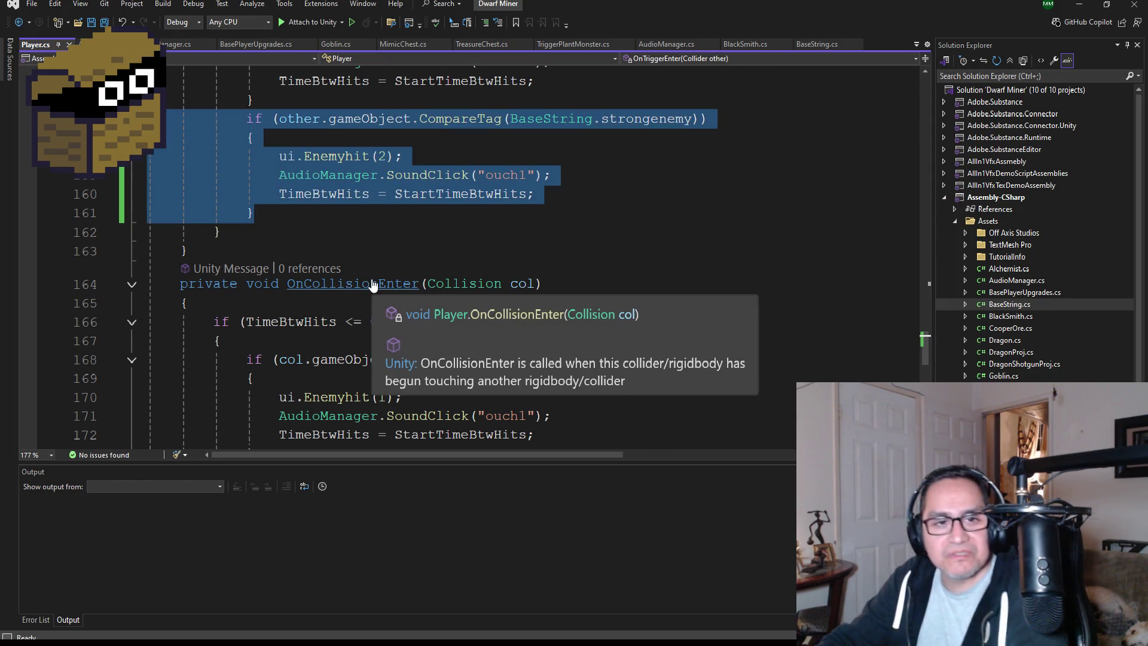
scroll(294, 305, down, 3)
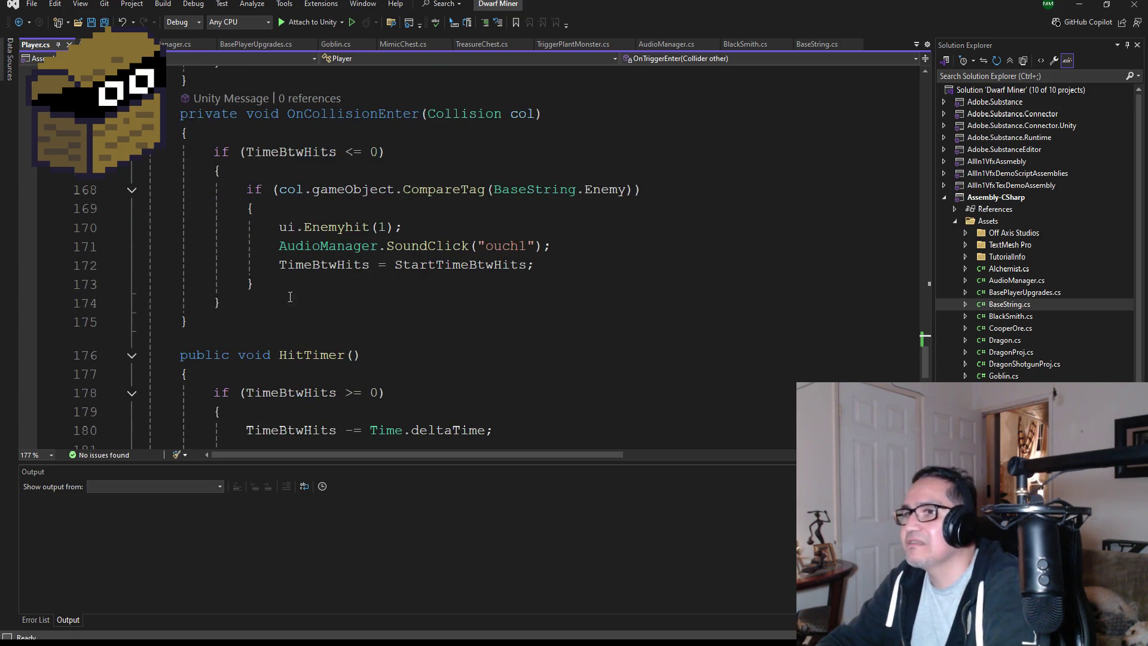
mouse_move(294, 277)
mouse_down()
mouse_move(149, 266)
mouse_move(147, 190)
mouse_up()
key(ctrl+c)
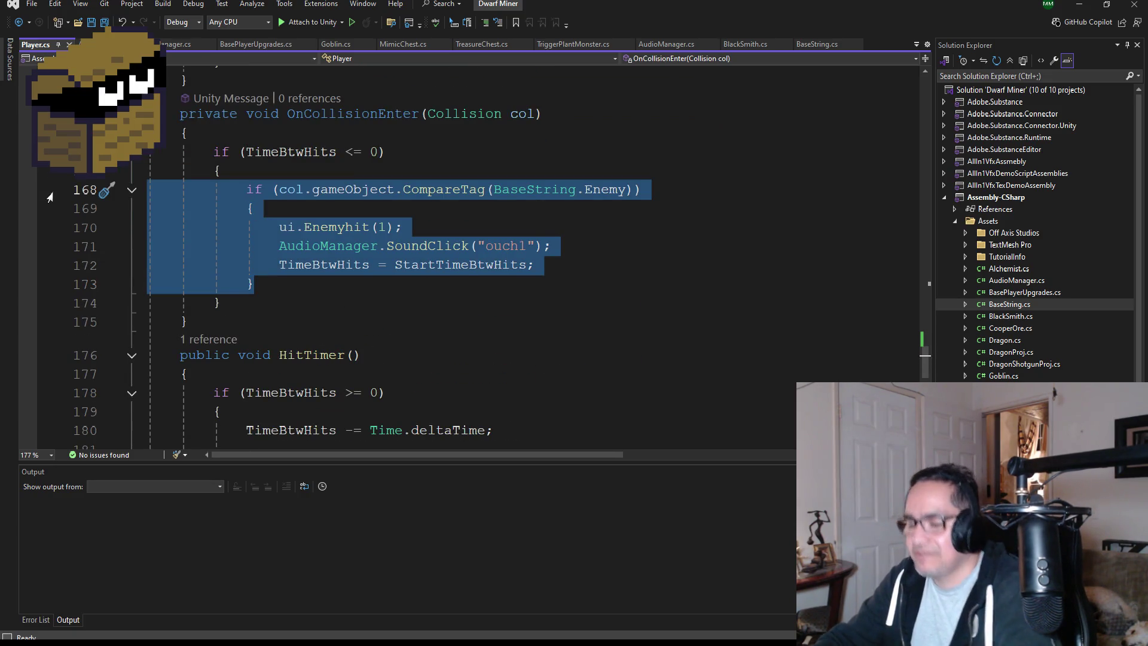
click(272, 284)
key(Return)
key(ctrl+v)
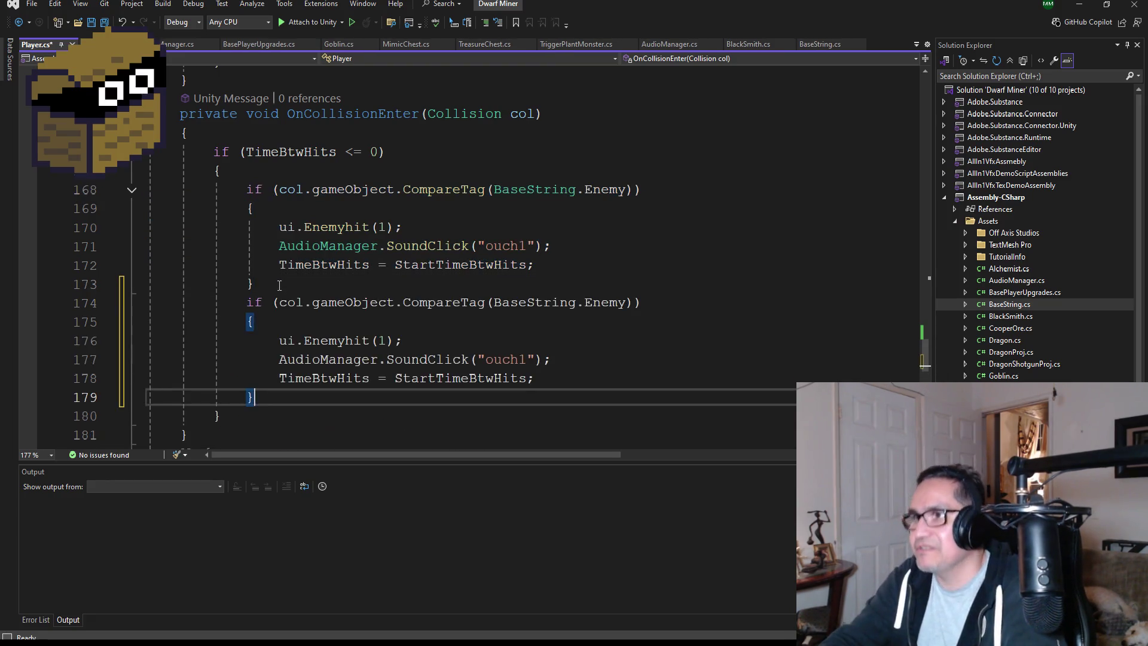
- Change the copied block's tag to strongenemy and its Enemyhit damage from 1 to 2, then save
double_click(591, 303)
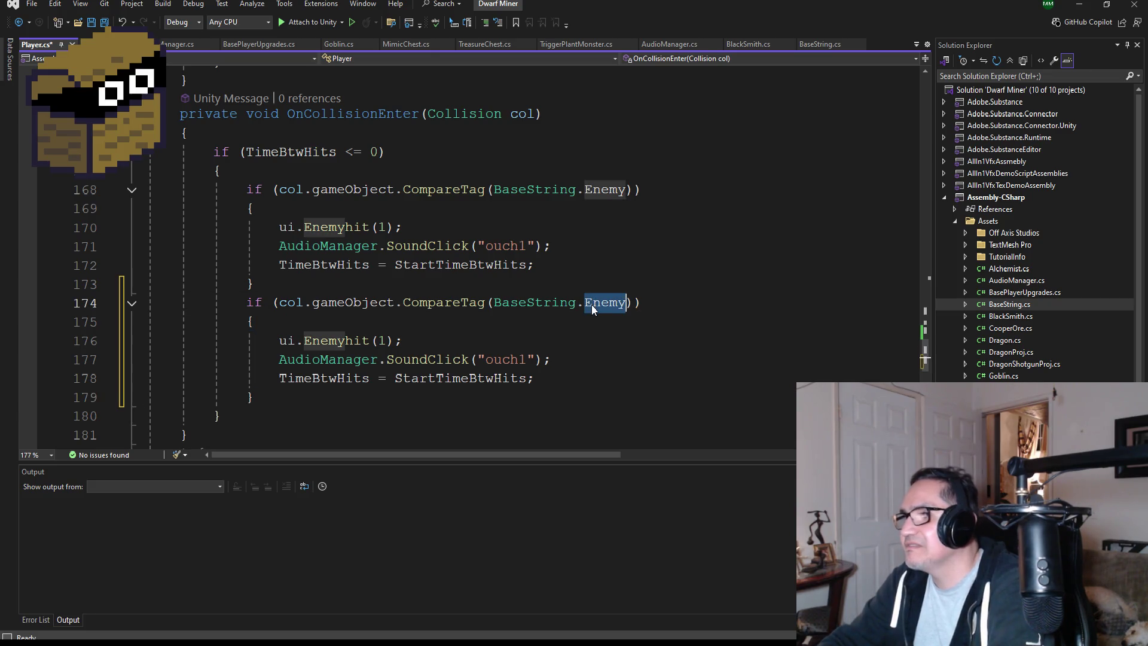
key(BackSpace)
key(ctrl+space)
text(s)
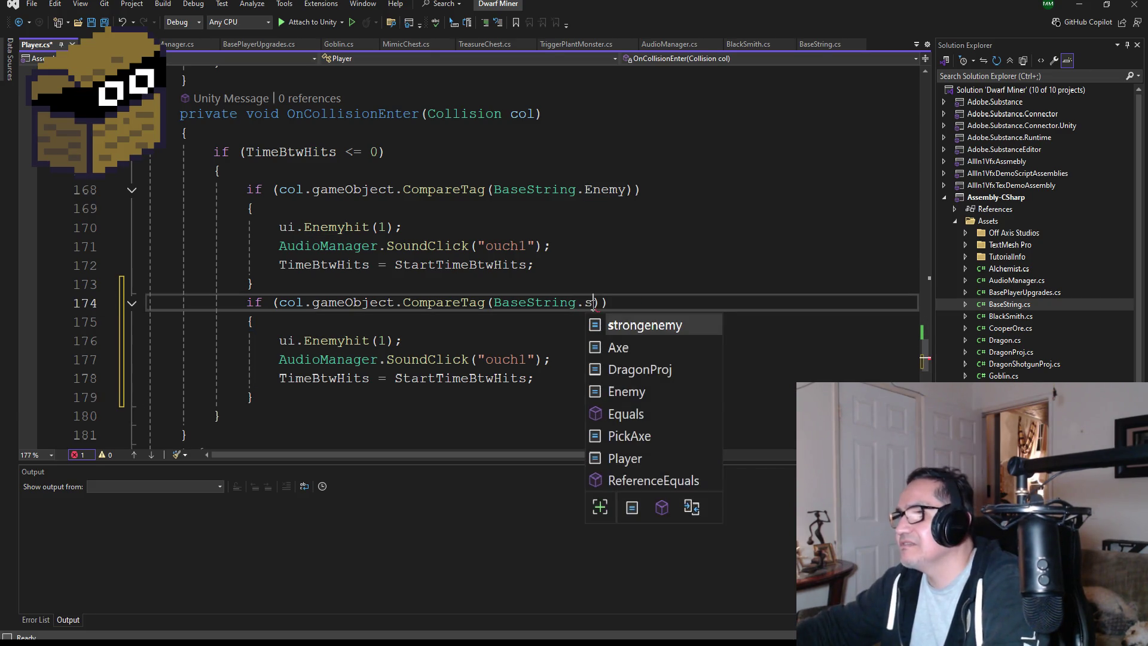
key(Tab)
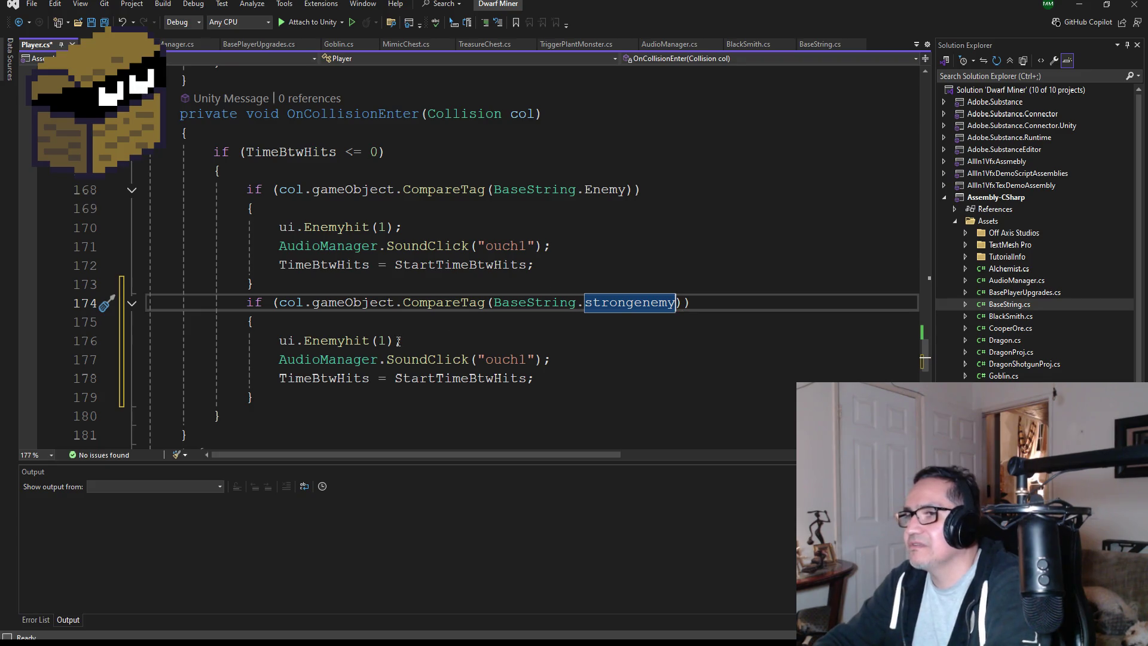
click(397, 341)
key(BackSpace)
text(2)
key(ctrl+s)
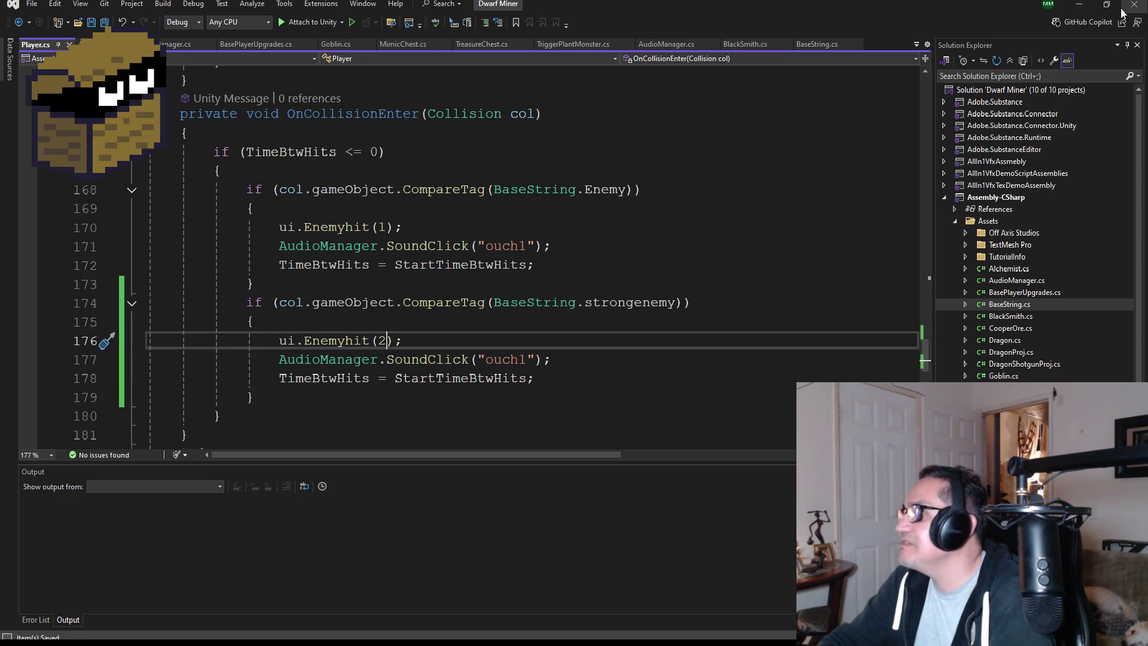
key(alt+Tab)
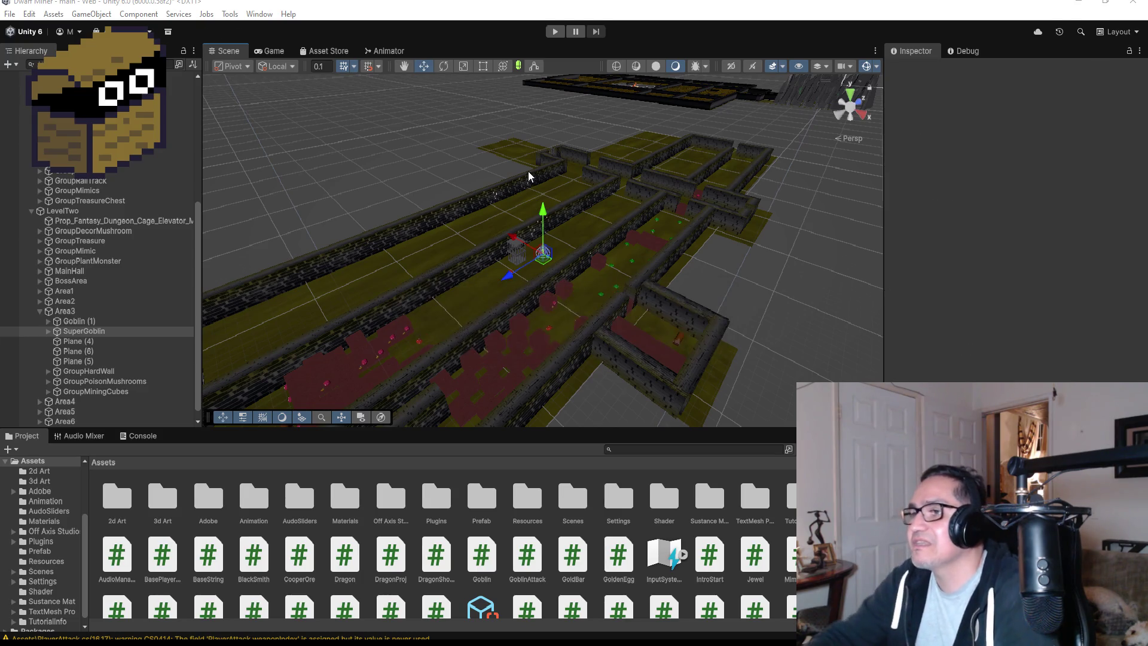
- Start a playtest, advance toward the cage, and restart the game after game over
click(556, 37)
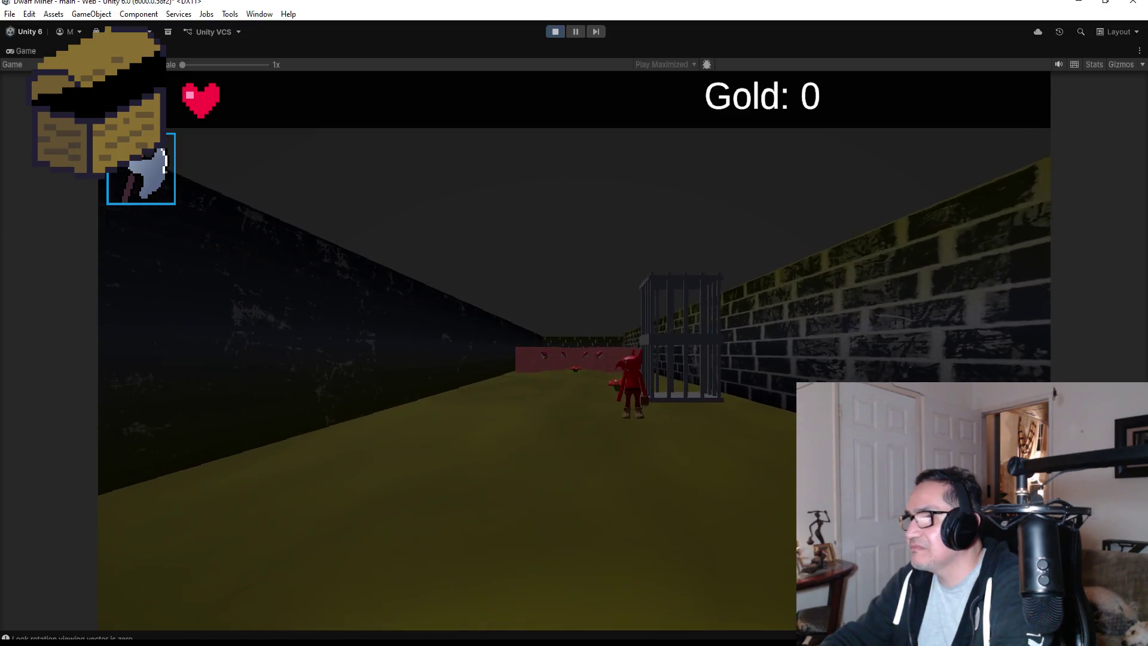
key(w)
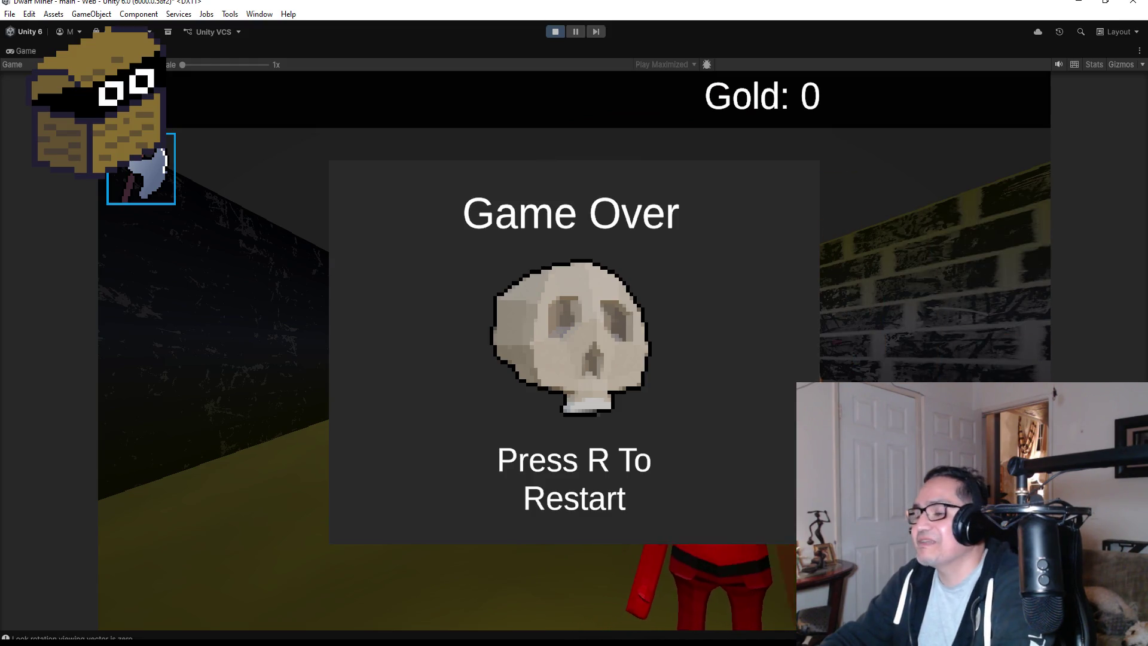
key(r)
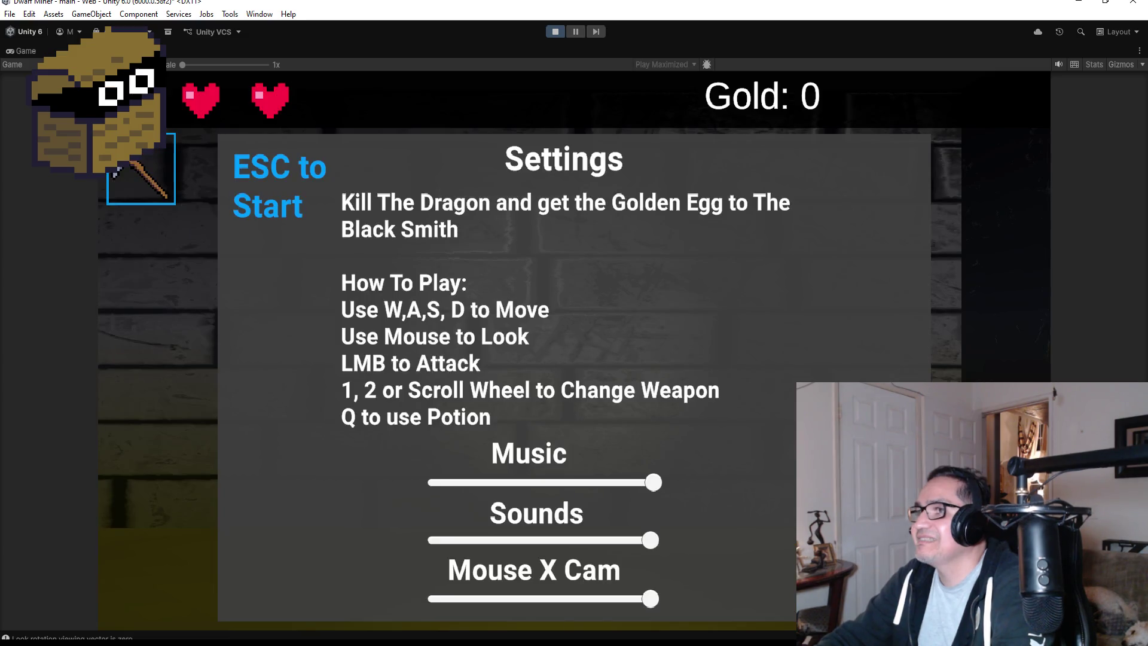
key(Escape)
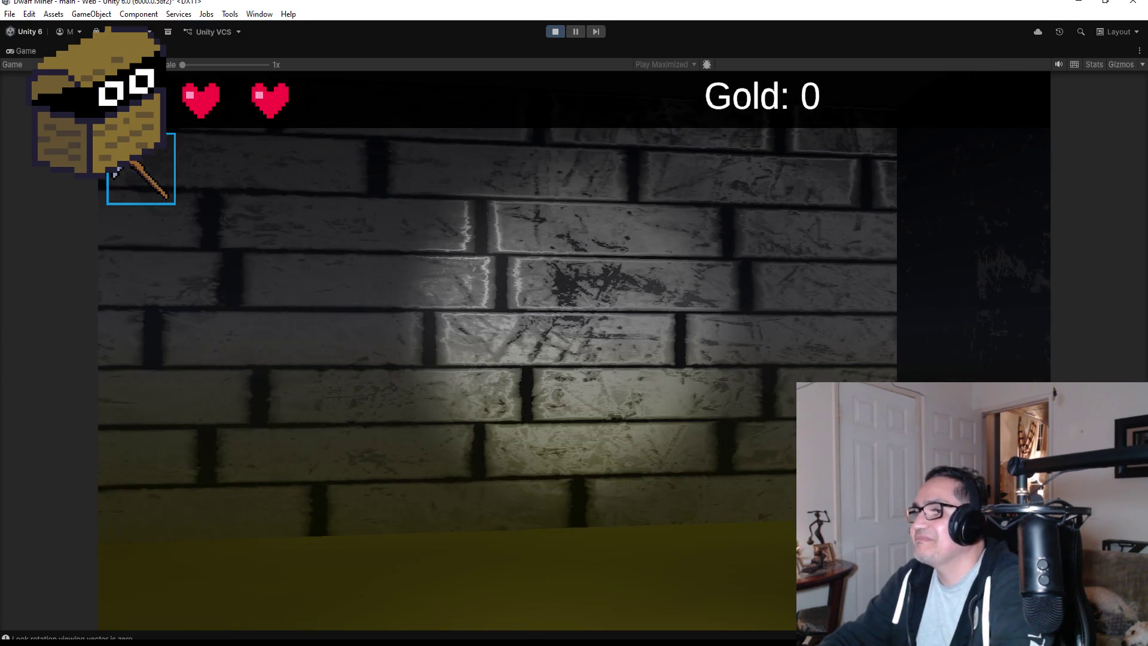
- Defeat the mushroom creature with the axe, attack the red creature until Game Over, then stop play
key(2)
key(w)
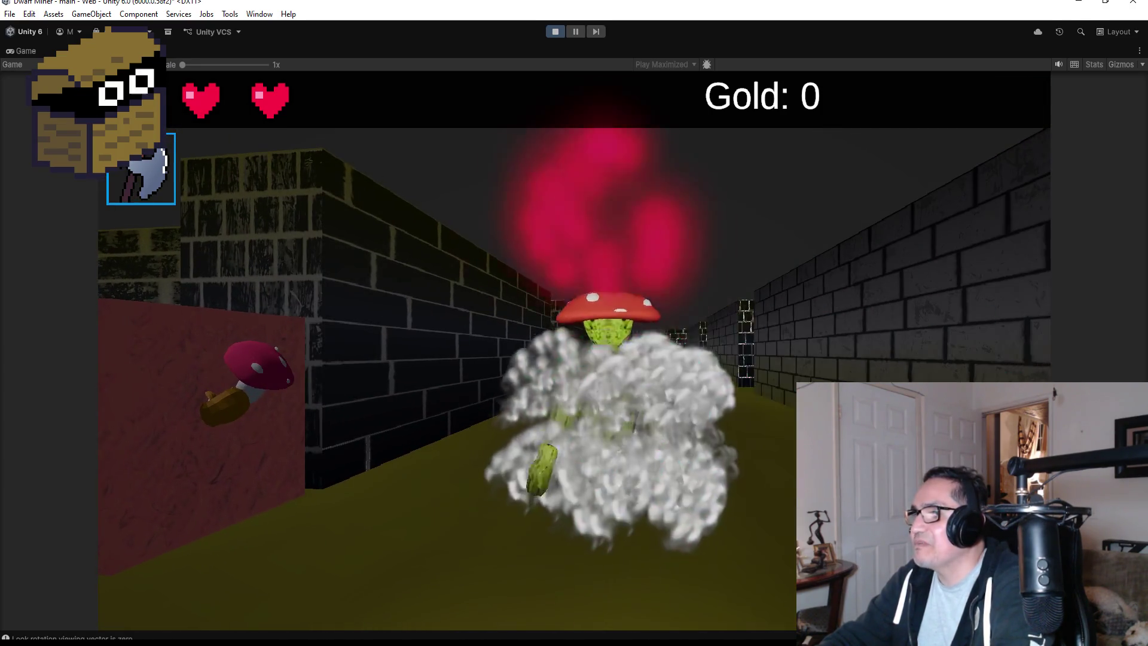
key(w)
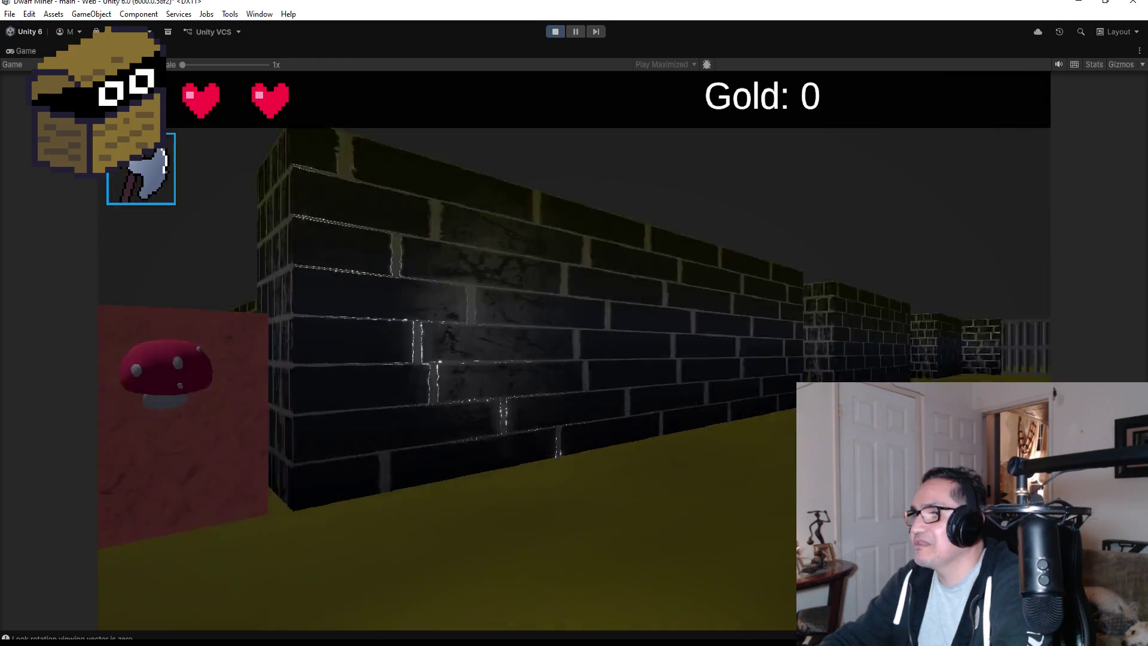
key(w)
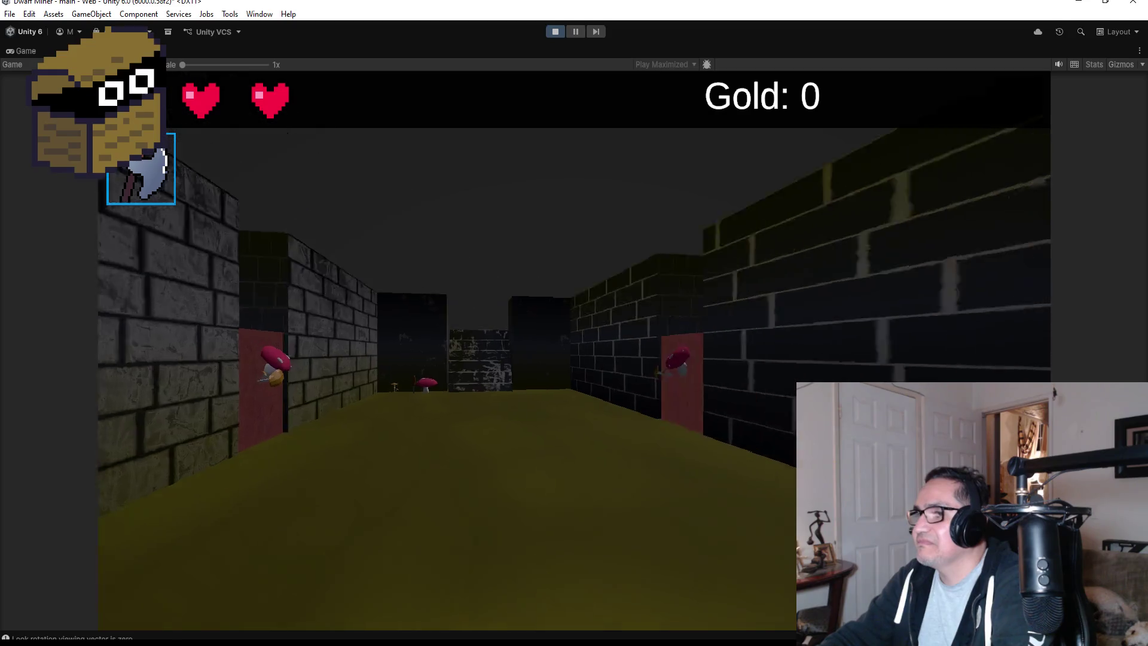
key(a)
key(d)
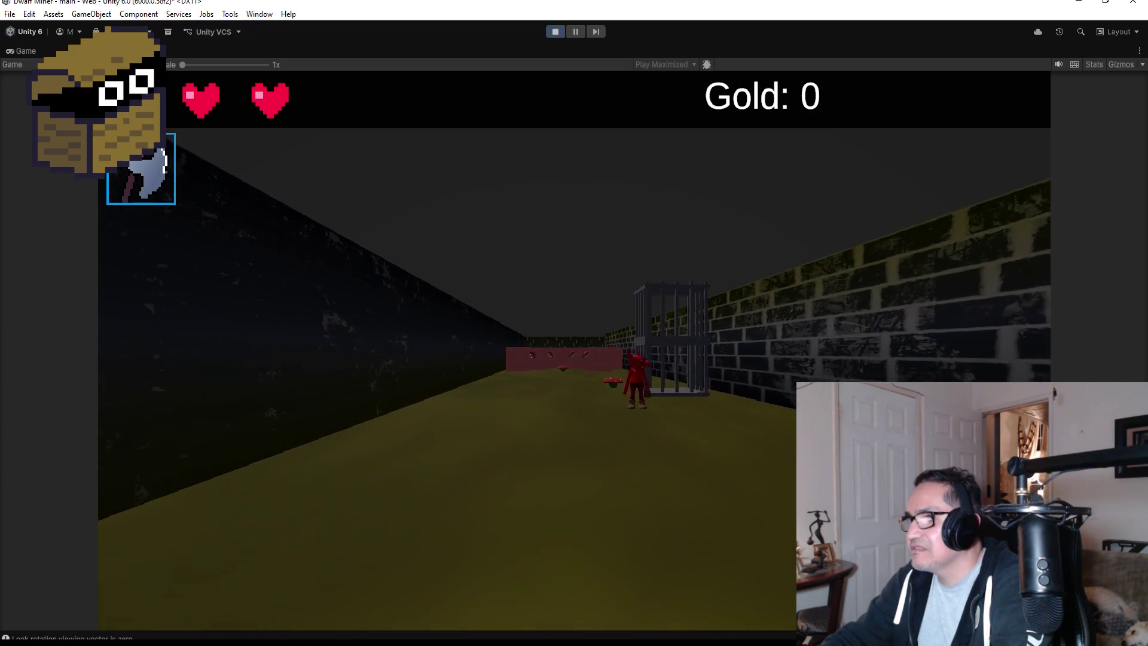
key(space)
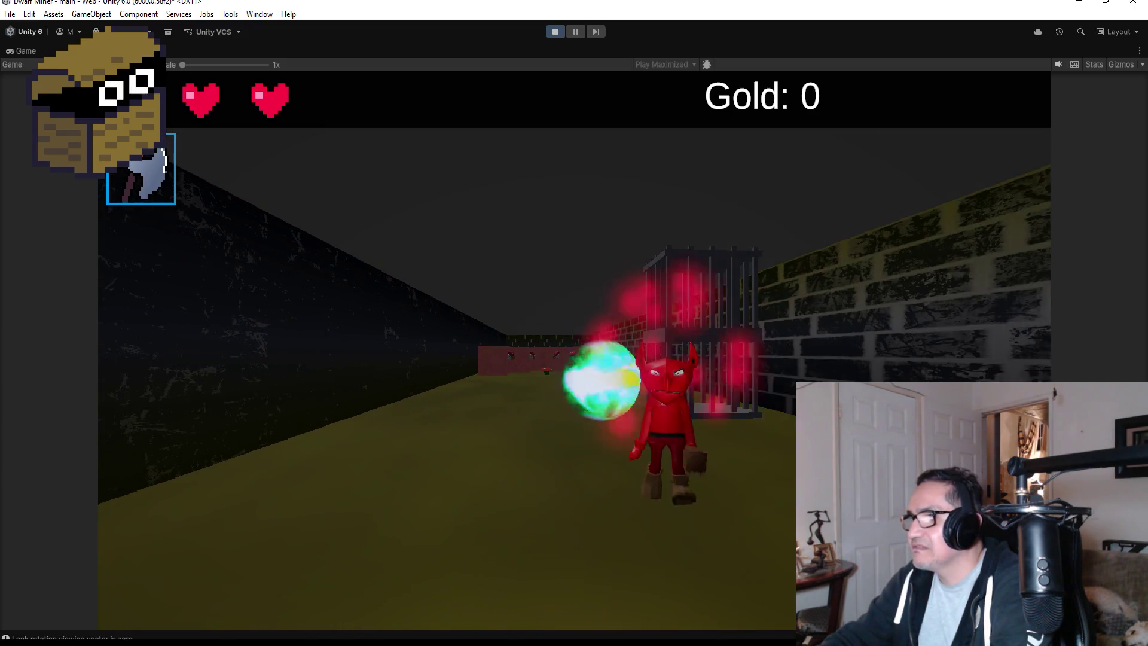
key(space)
key(space)
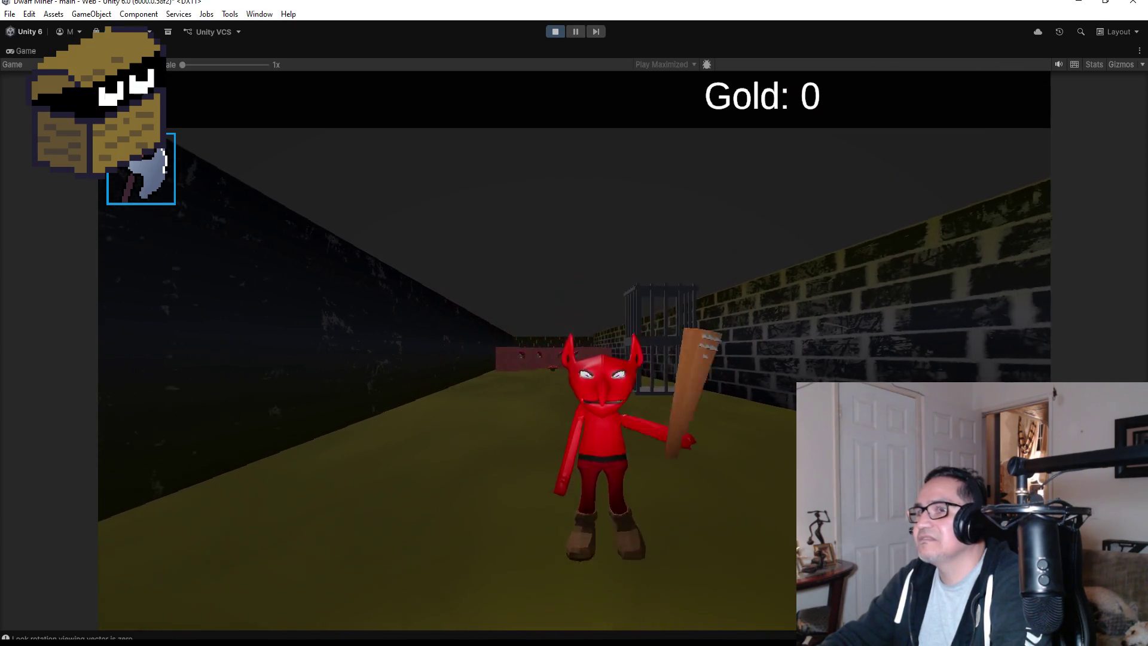
key(space)
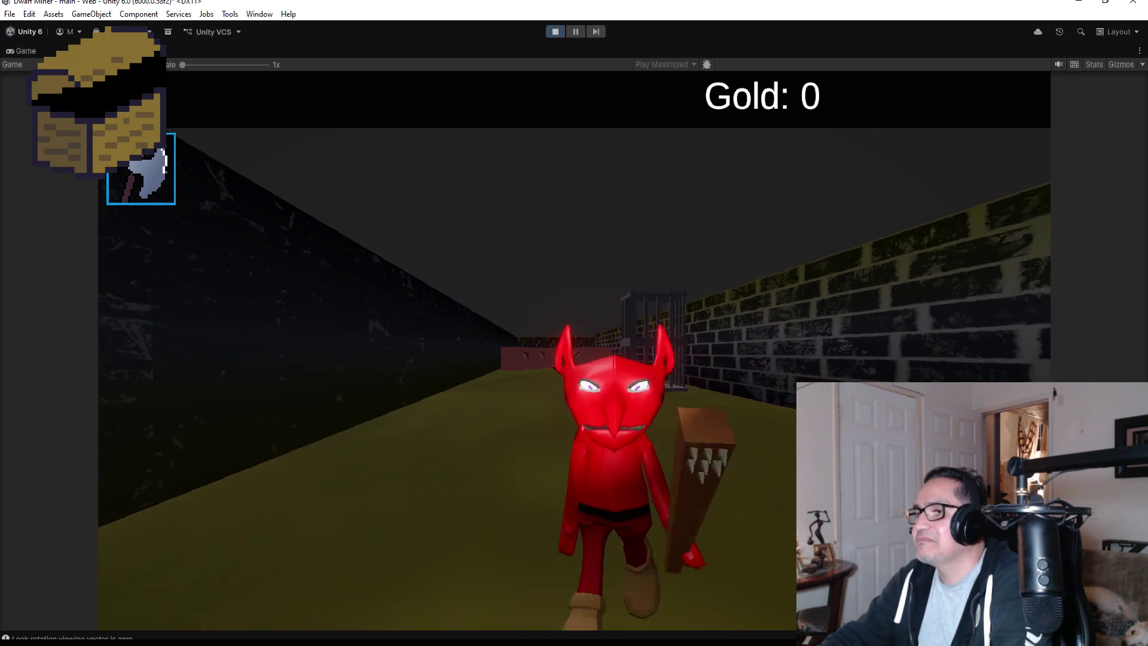
key(space)
key(space)
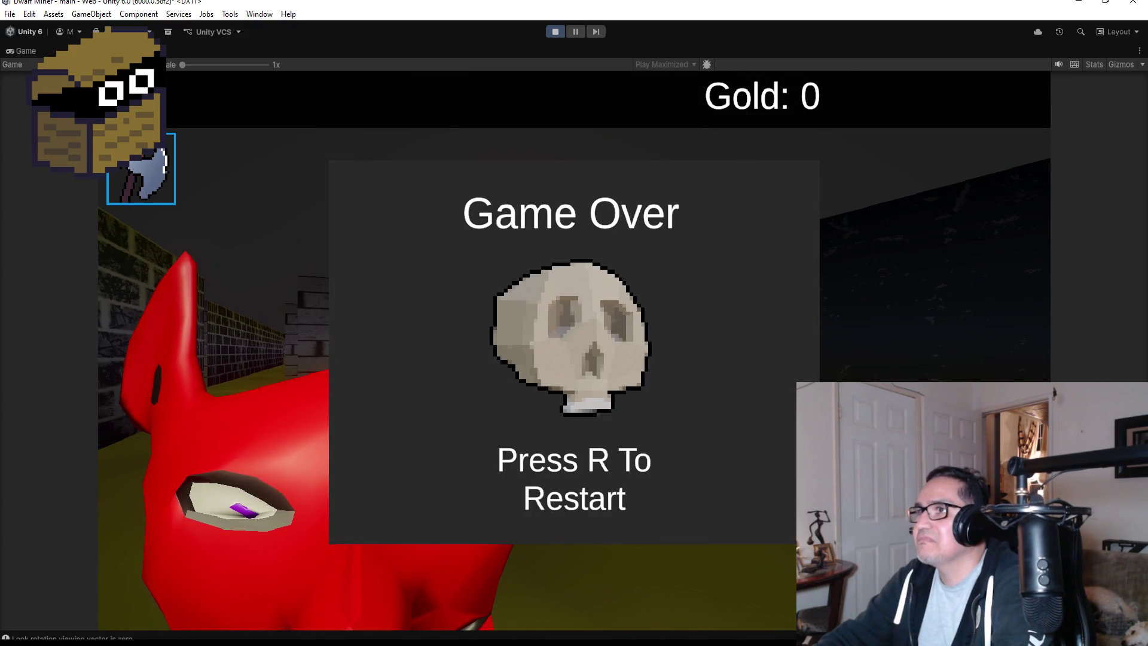
key(Escape)
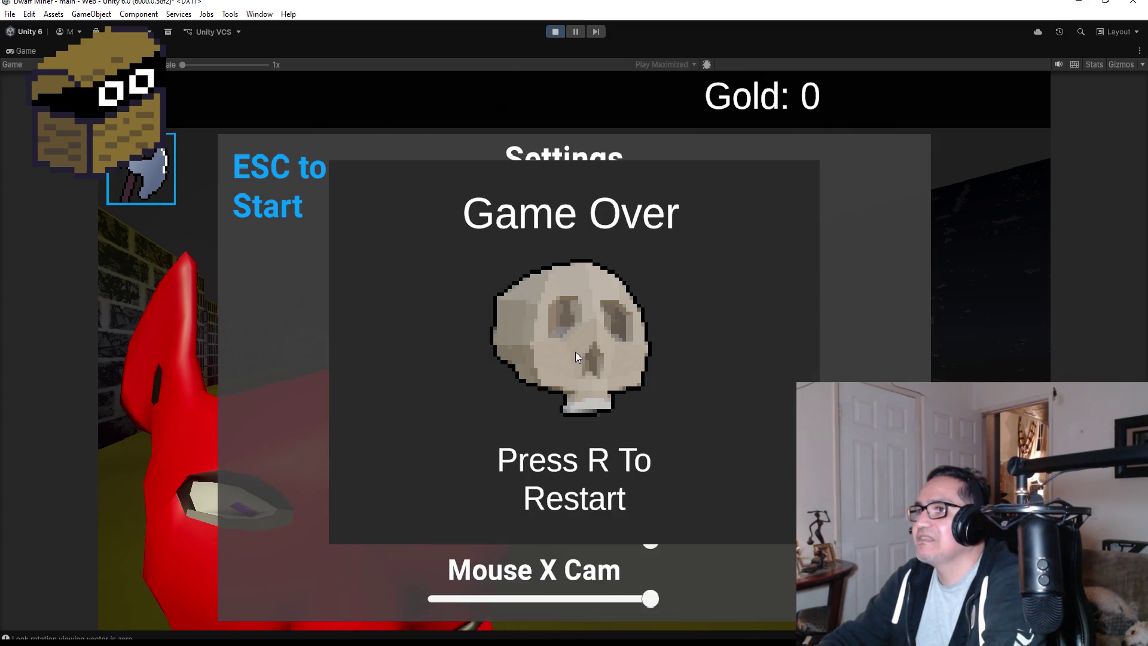
click(554, 34)
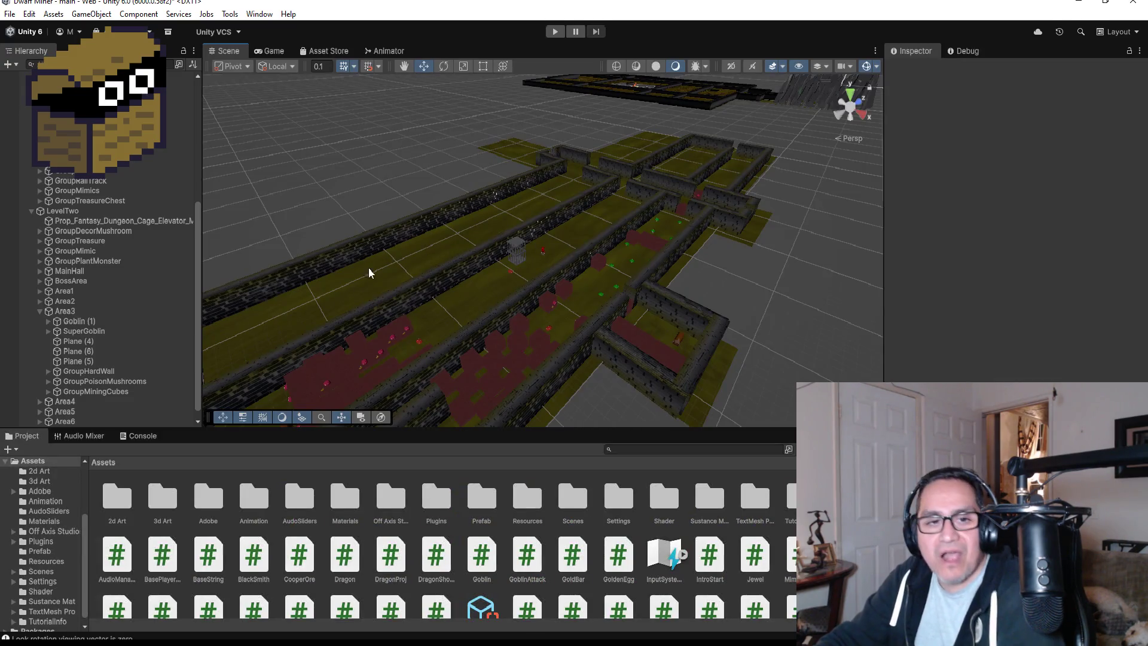
- Select TrapMushroomMonster (5) under LevelTwo > GroupPlantMonster in the Hierarchy and delete it
scroll(484, 305, up, 5)
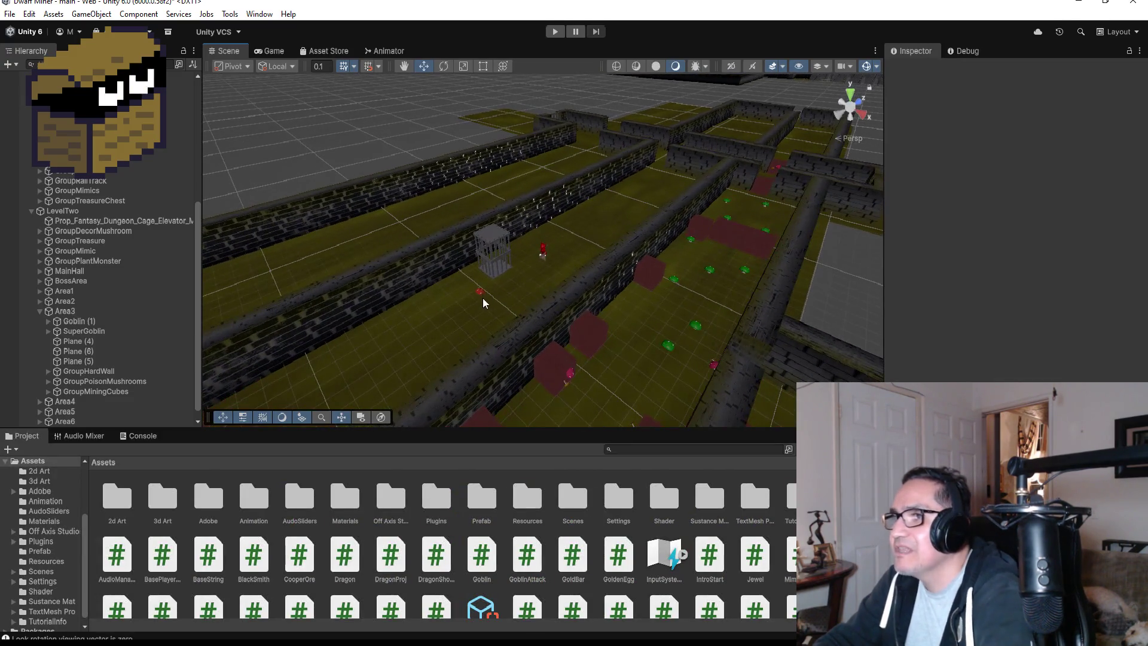
click(480, 292)
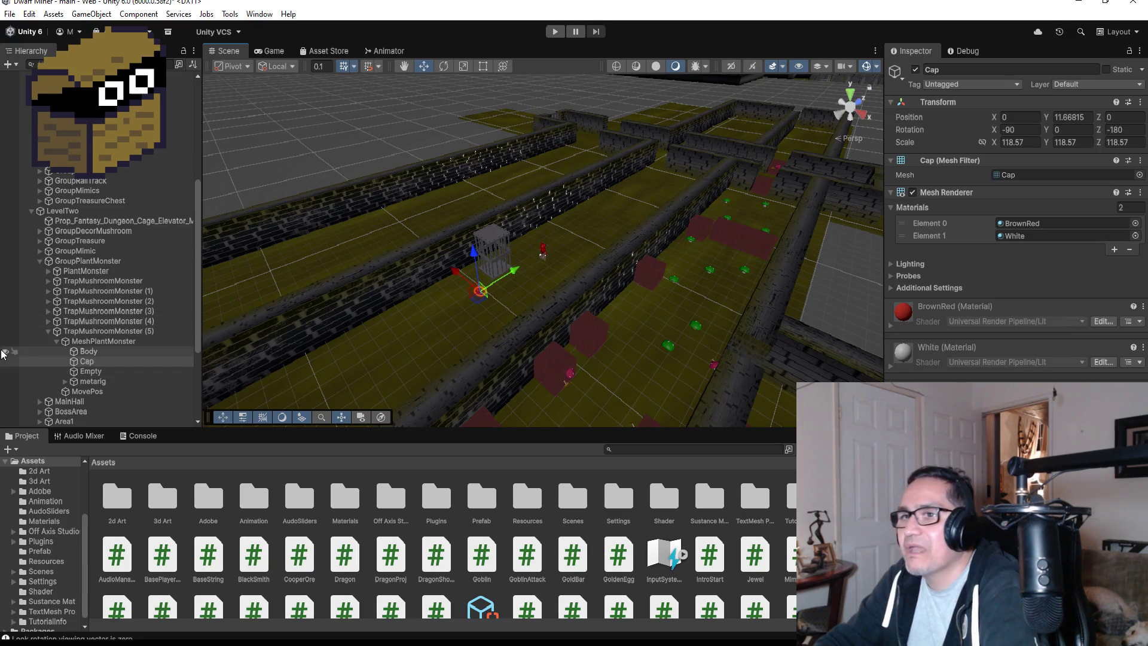
click(49, 330)
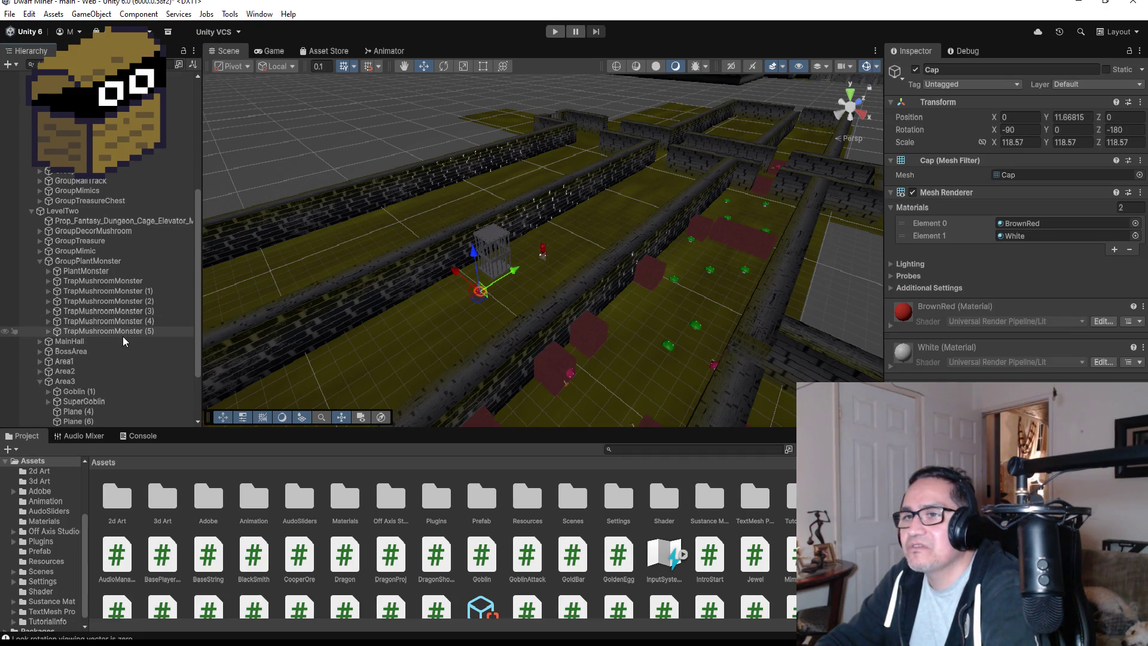
click(119, 330)
key(Delete)
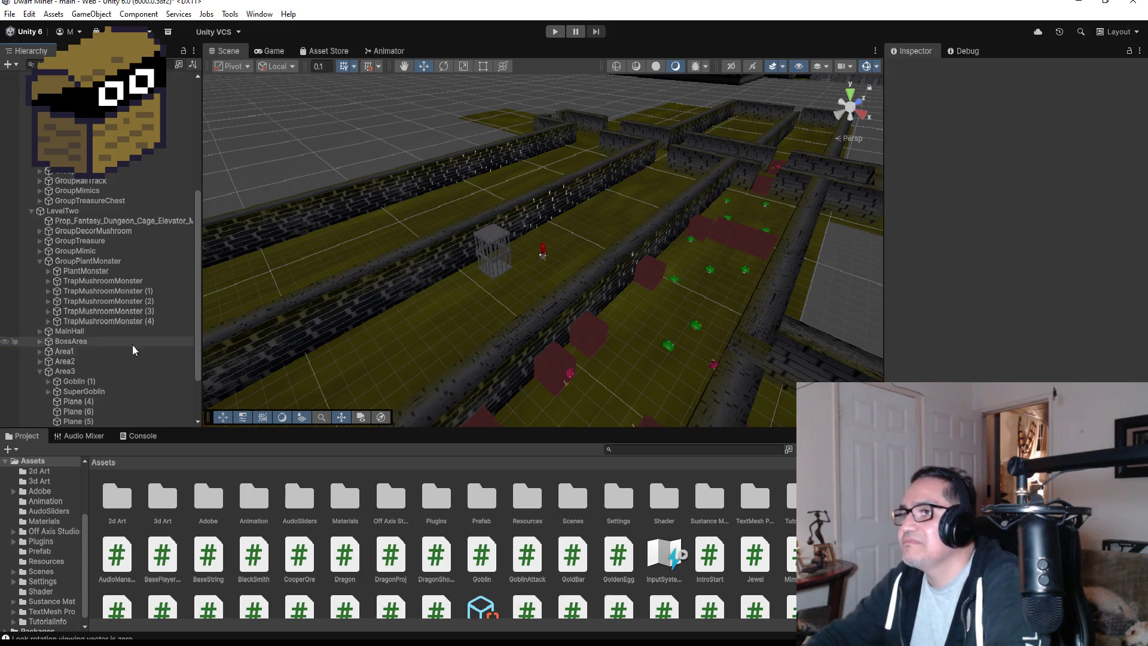
scroll(420, 284, down, 2)
scroll(420, 284, down, 3)
scroll(447, 333, up, 3)
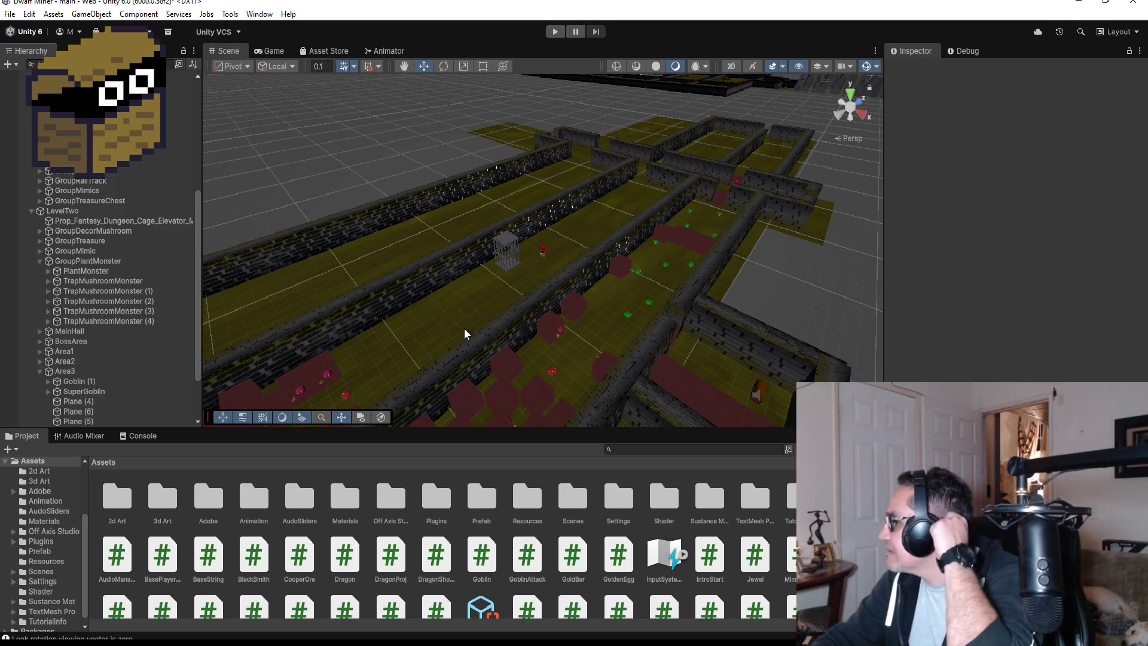
scroll(456, 325, down, 3)
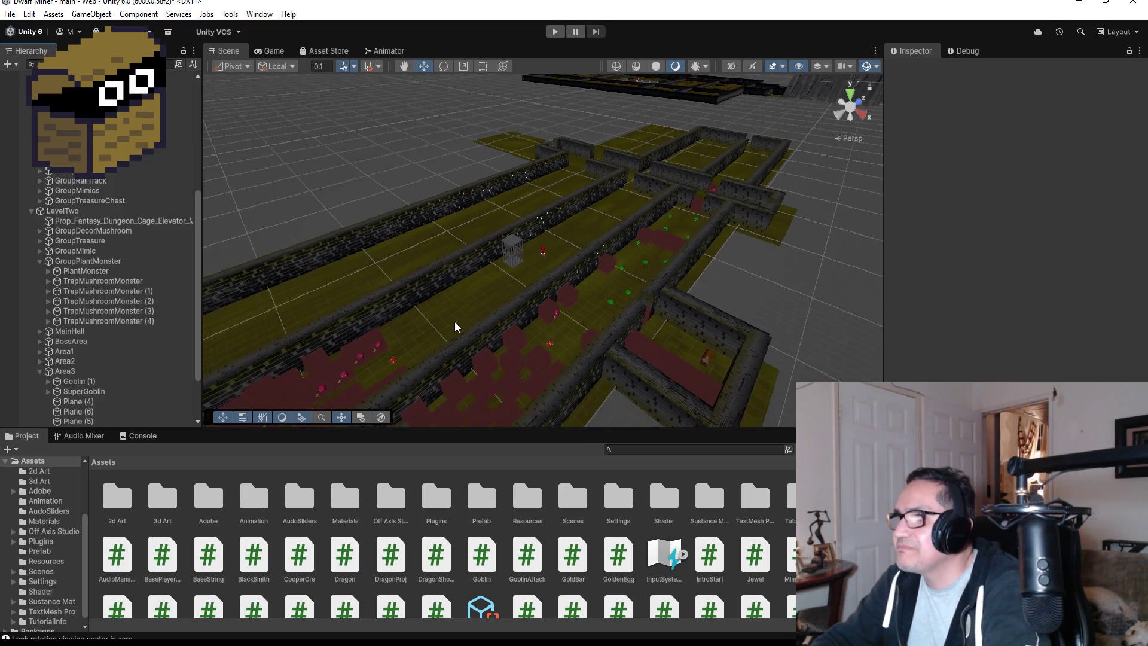
scroll(470, 297, up, 3)
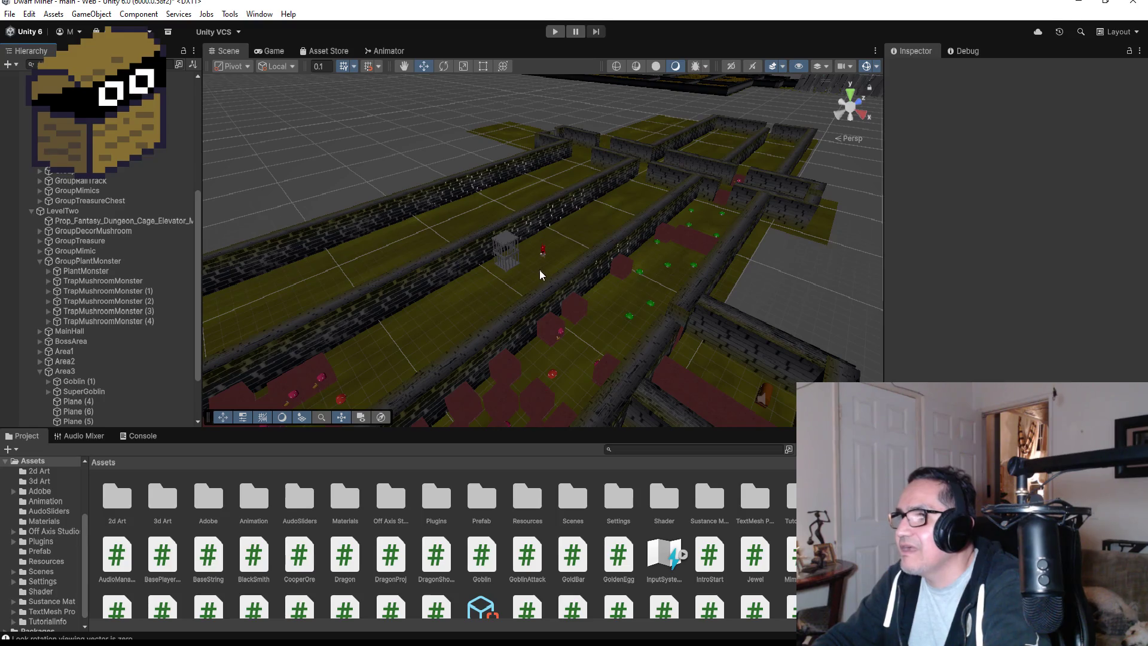
scroll(559, 271, up, 2)
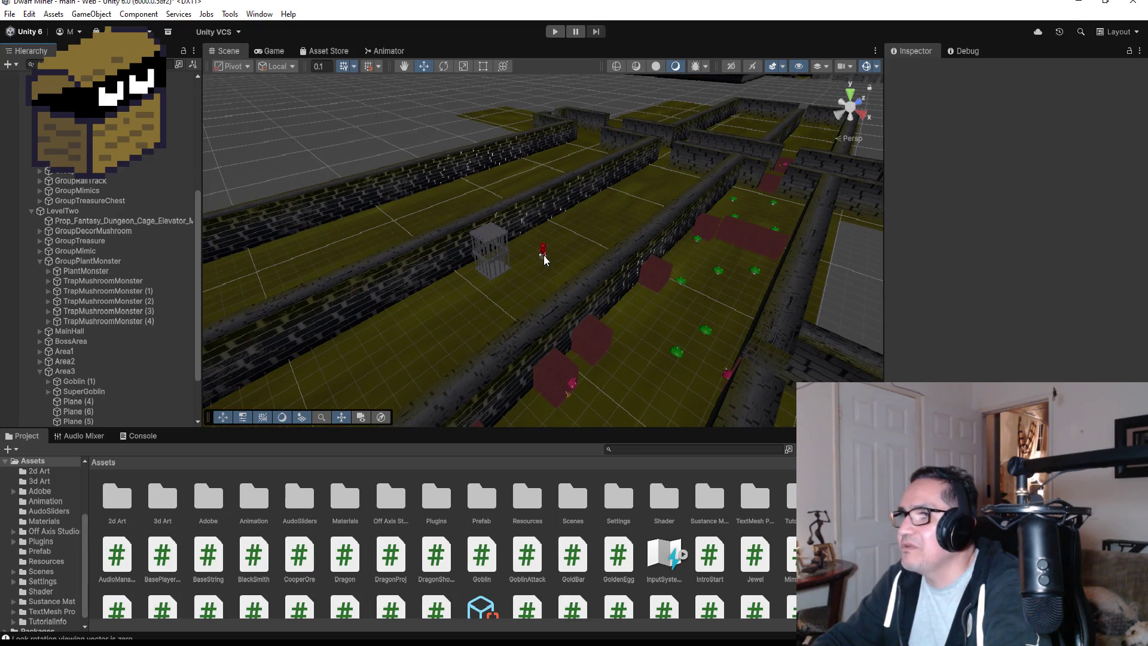
click(44, 263)
- Collapse GroupPlantMonster, nudge Area3's SuperGoblin along the corridor, and save the scene
click(40, 261)
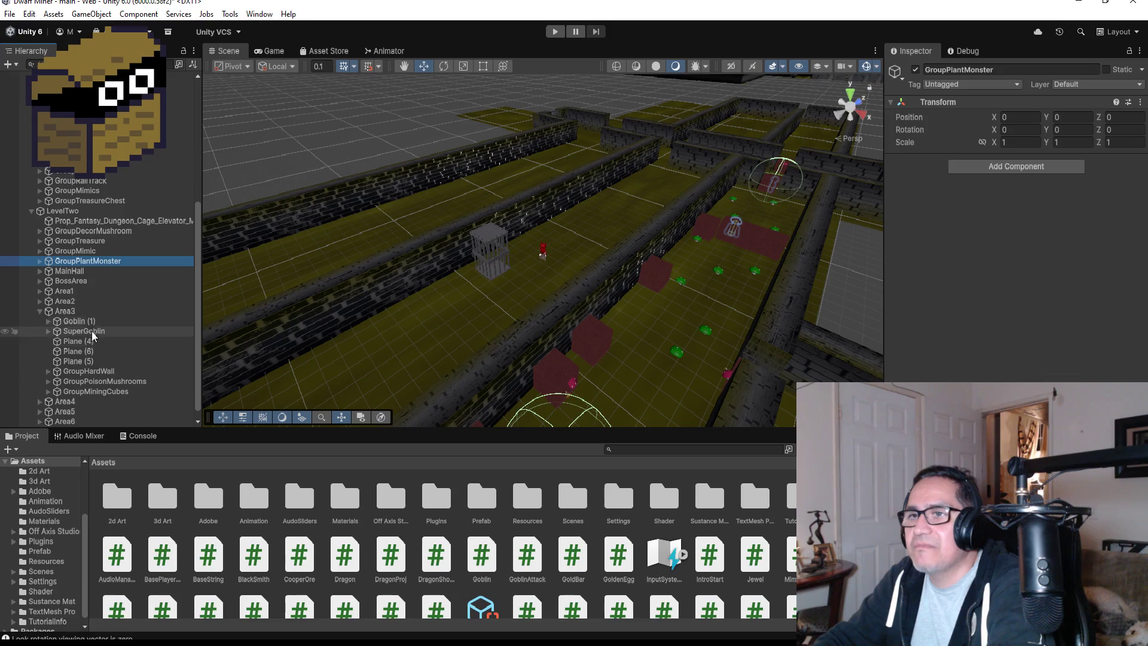
click(77, 331)
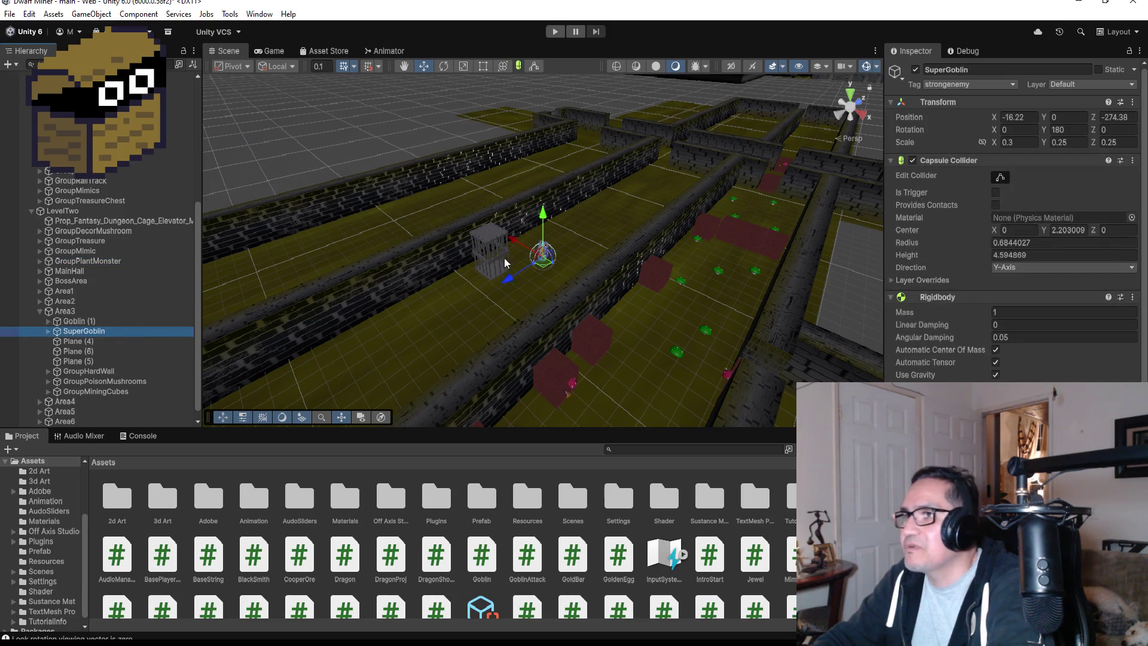
drag(514, 278, 512, 282)
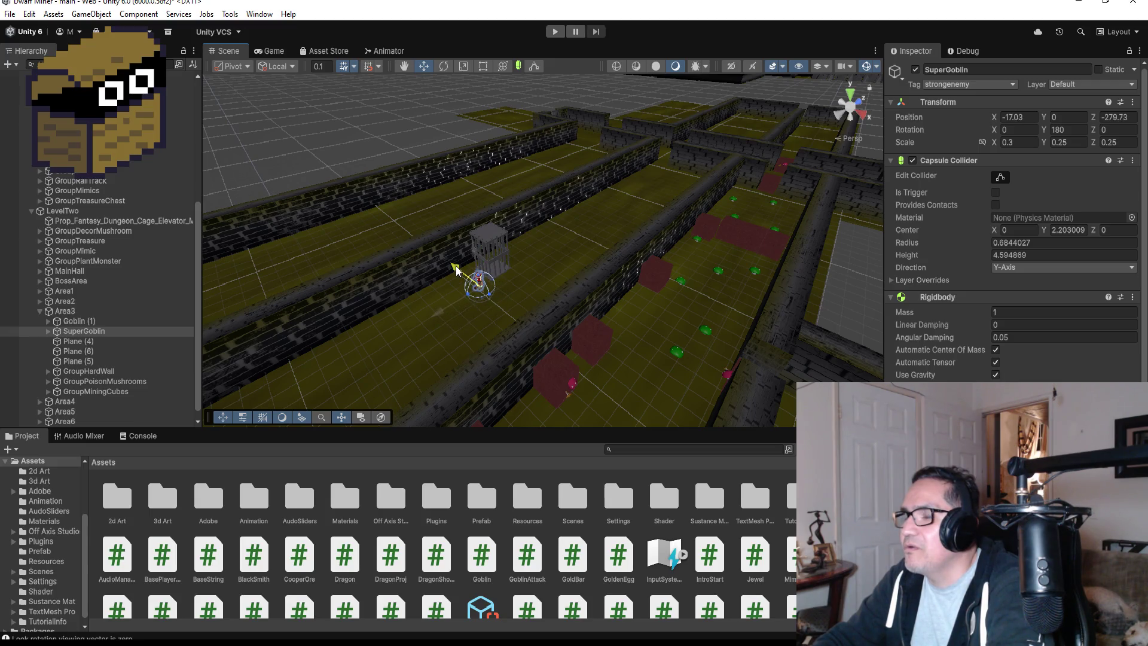
scroll(505, 312, down, 5)
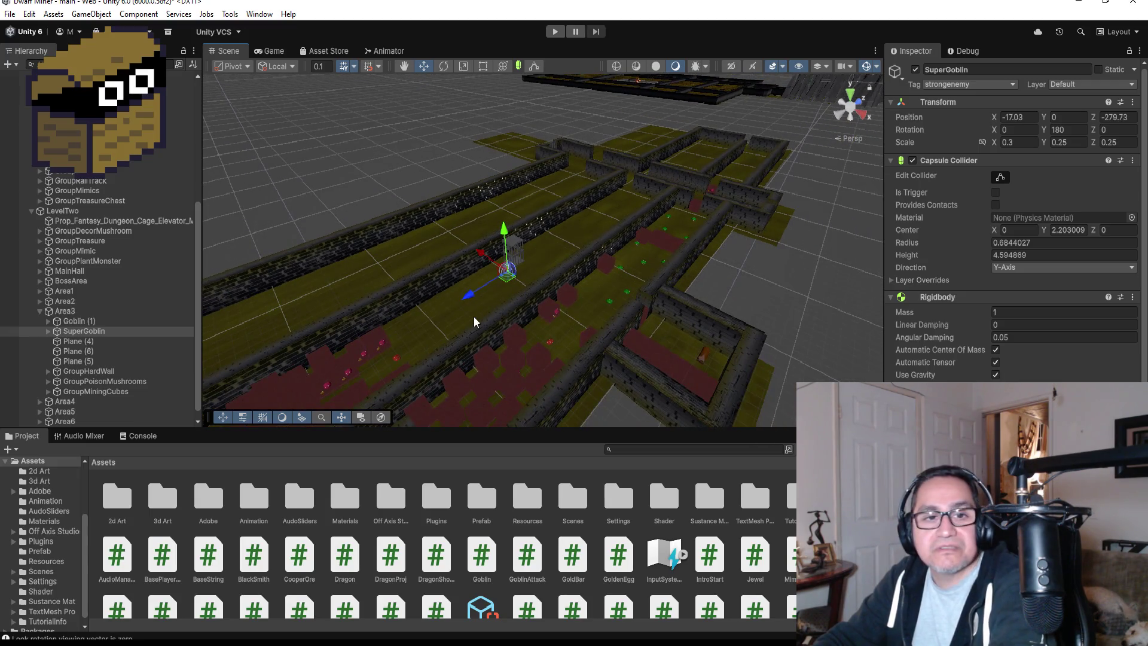
scroll(1016, 221, down, 5)
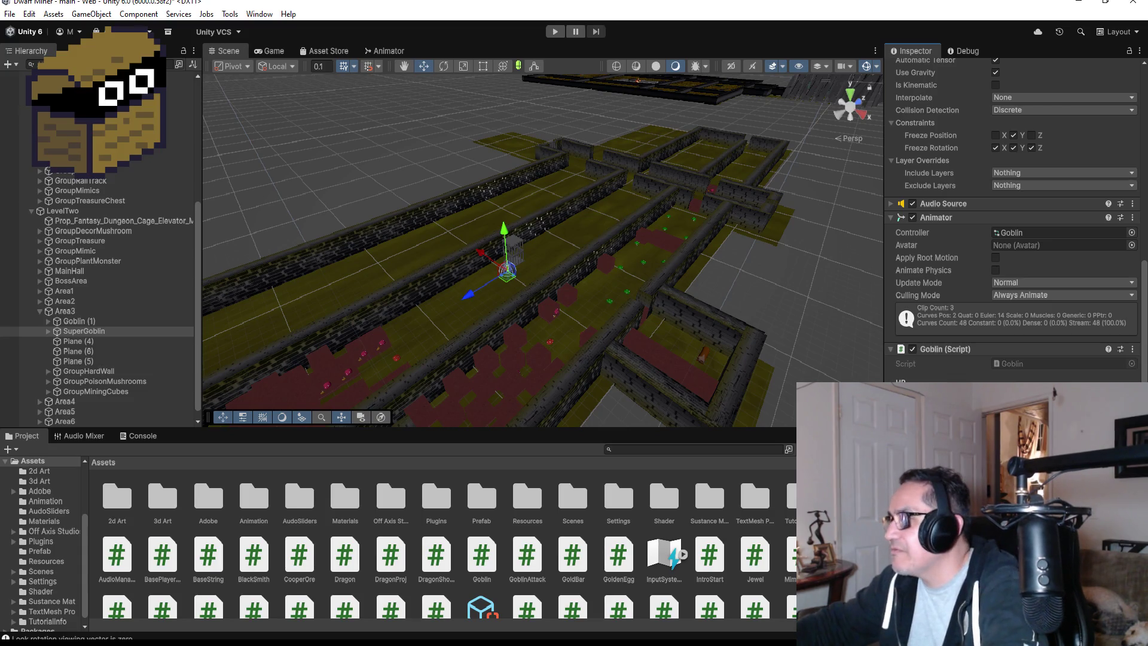
scroll(491, 333, down, 8)
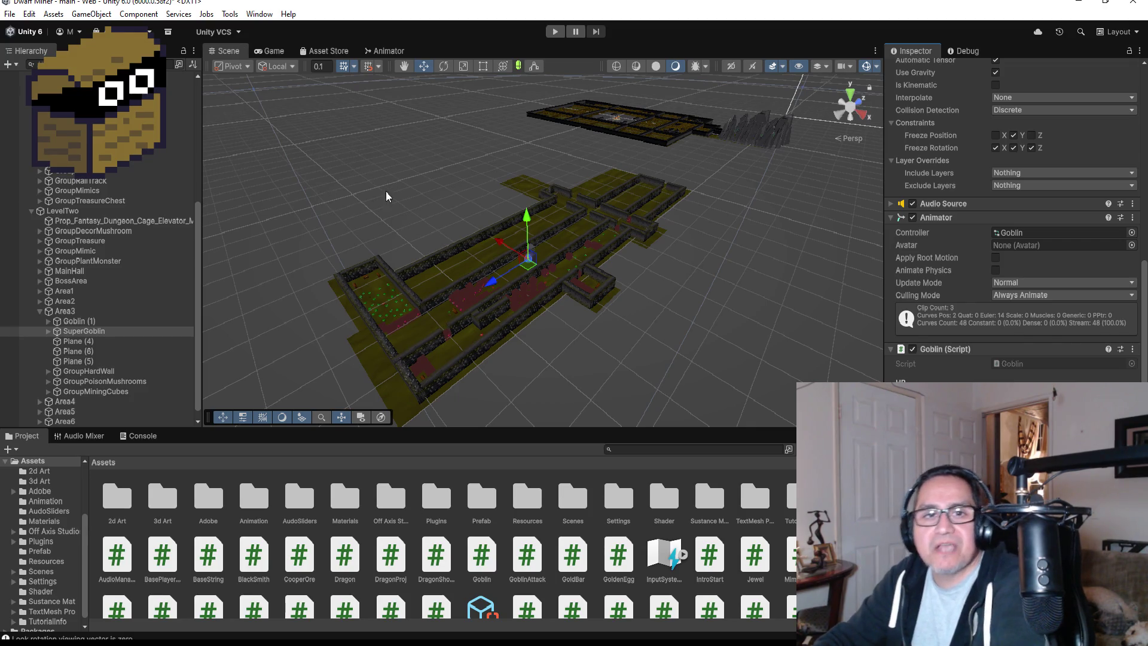
click(11, 16)
click(27, 74)
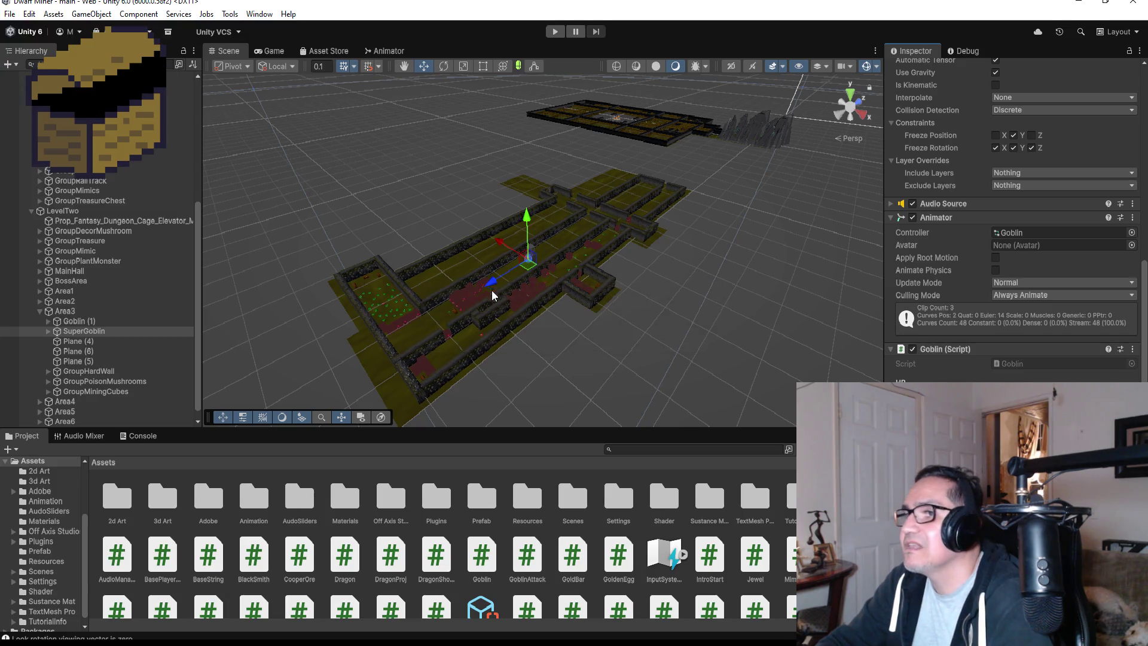
- Look around the SuperGoblin's surroundings, then start a playtest of the level
scroll(489, 293, up, 5)
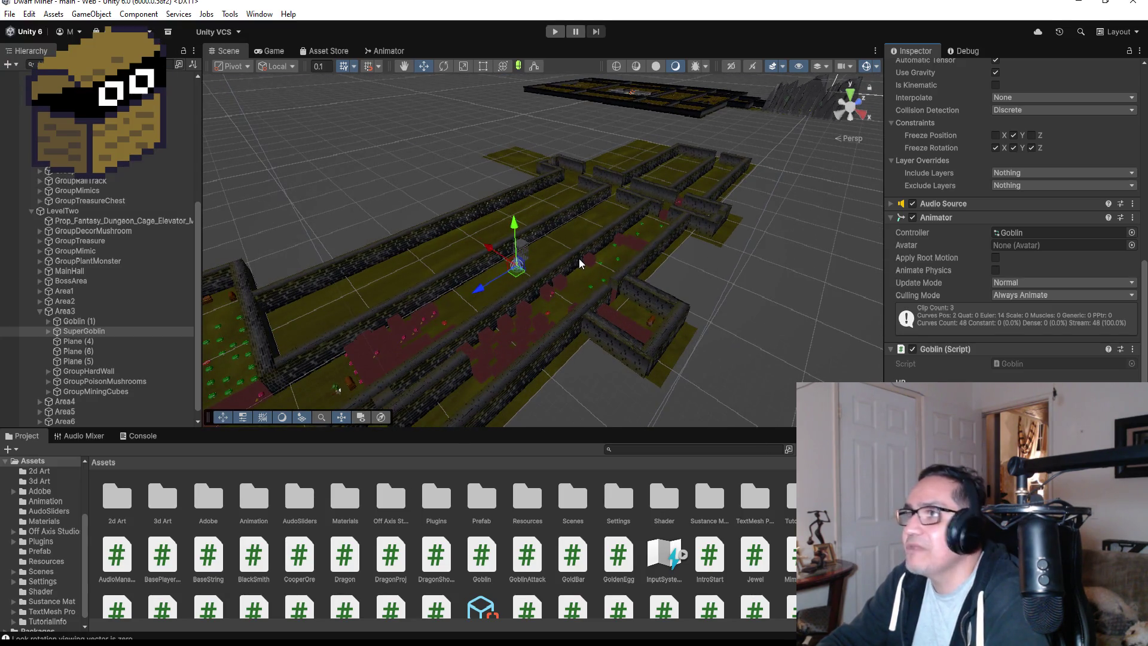
mouse_move(584, 262)
mouse_down()
mouse_move(523, 287)
mouse_move(462, 274)
mouse_up()
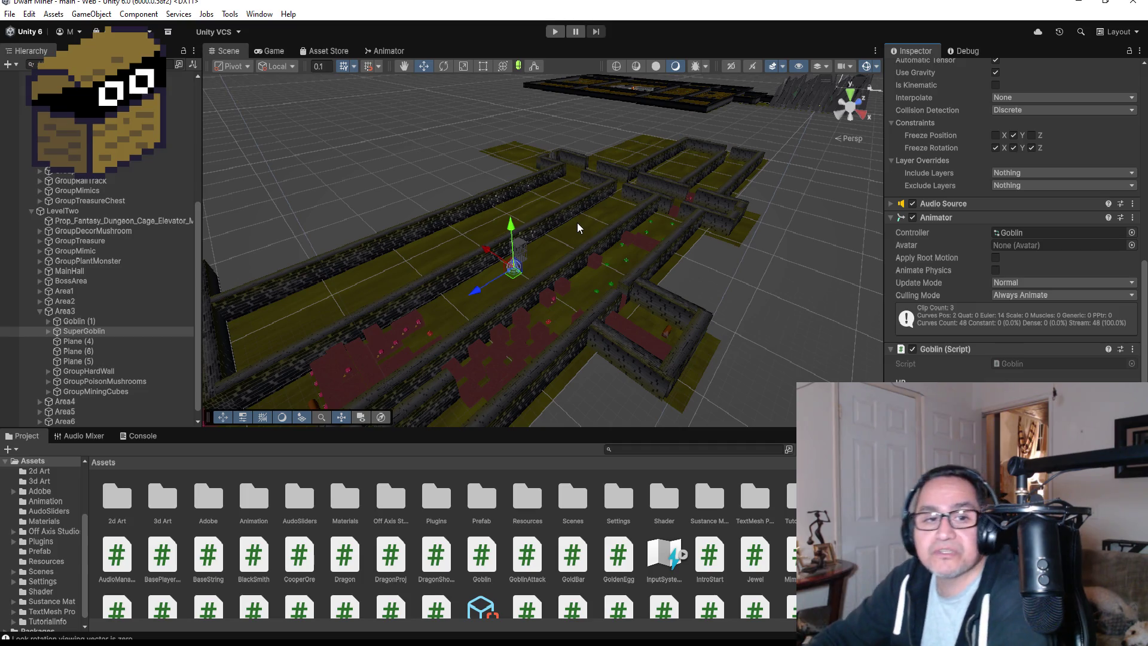
drag(600, 217, 637, 220)
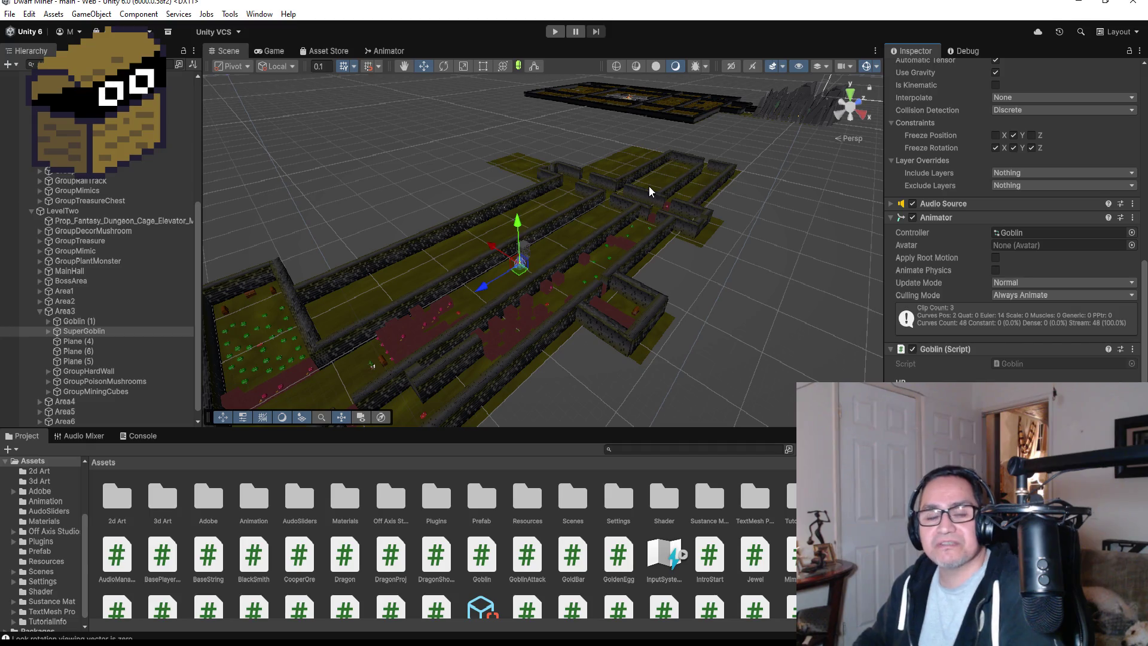
click(10, 14)
key(Escape)
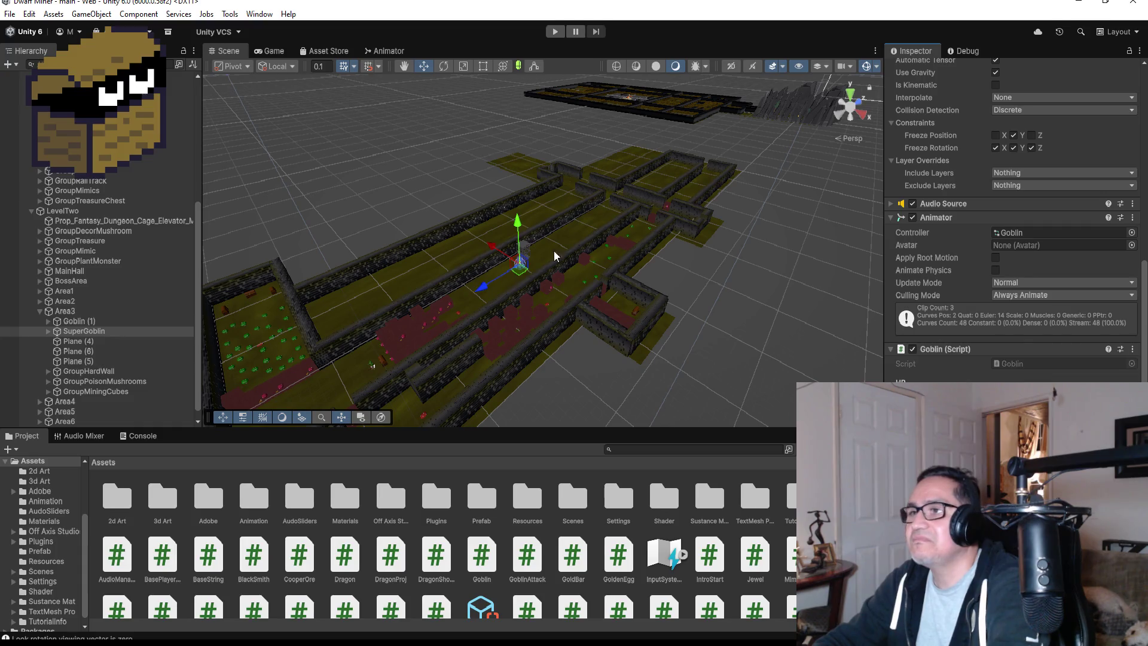
click(555, 31)
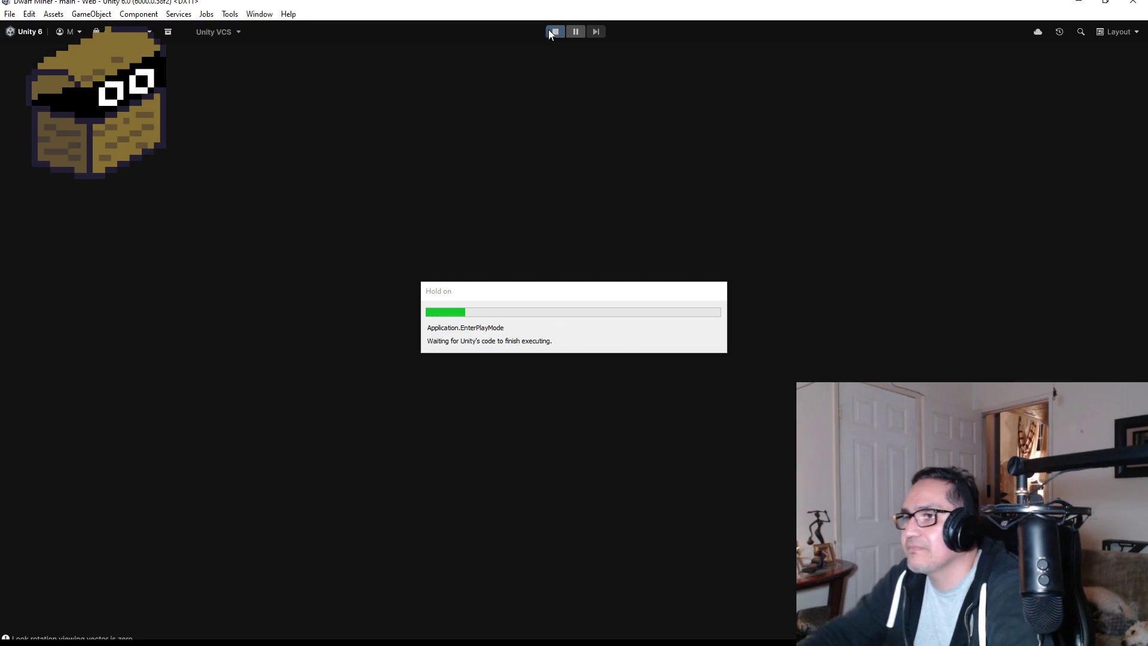
key(Escape)
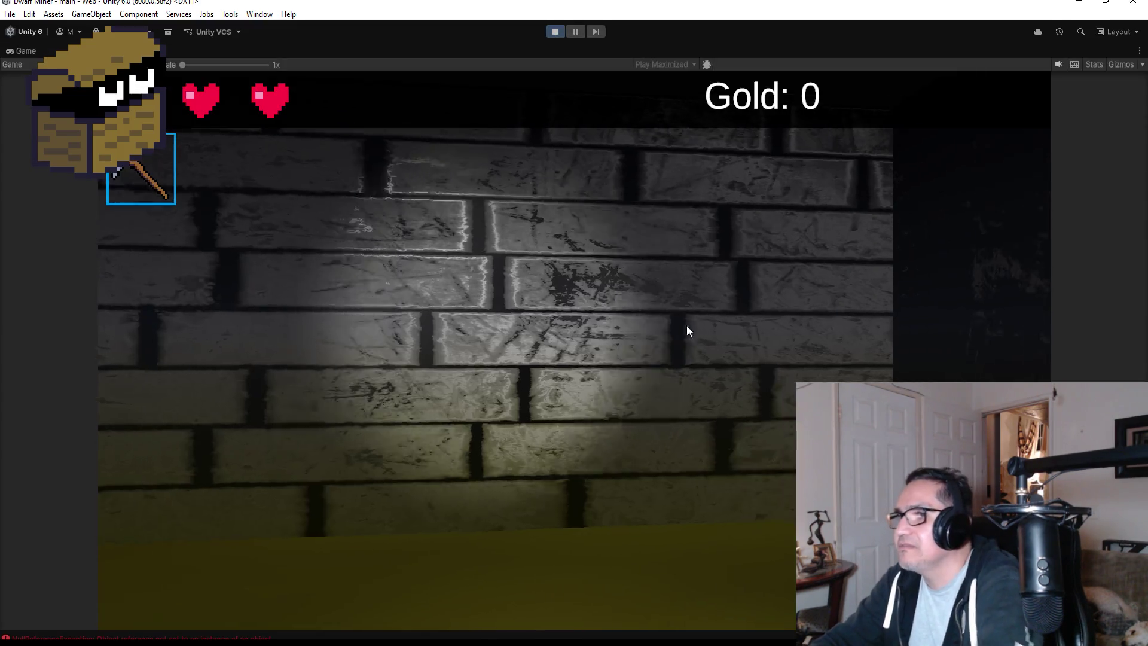
scroll(574, 323, down, 1)
- Walk down the corridor past the mushroom creature, backing off as it approaches, toward the red wall
key(w)
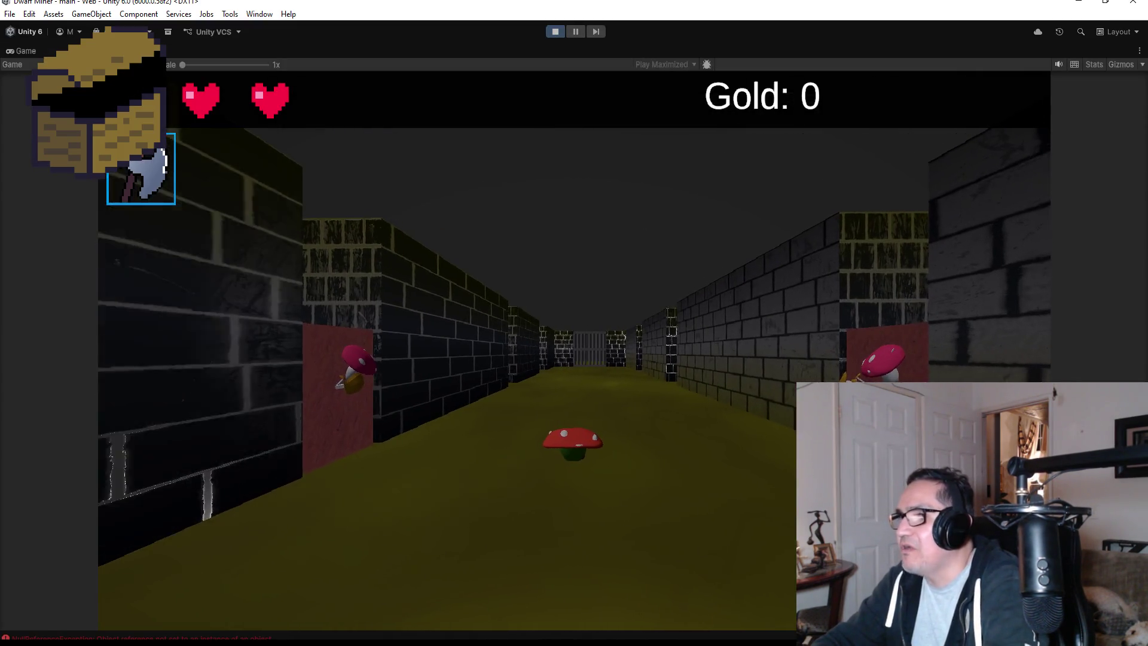
key(w)
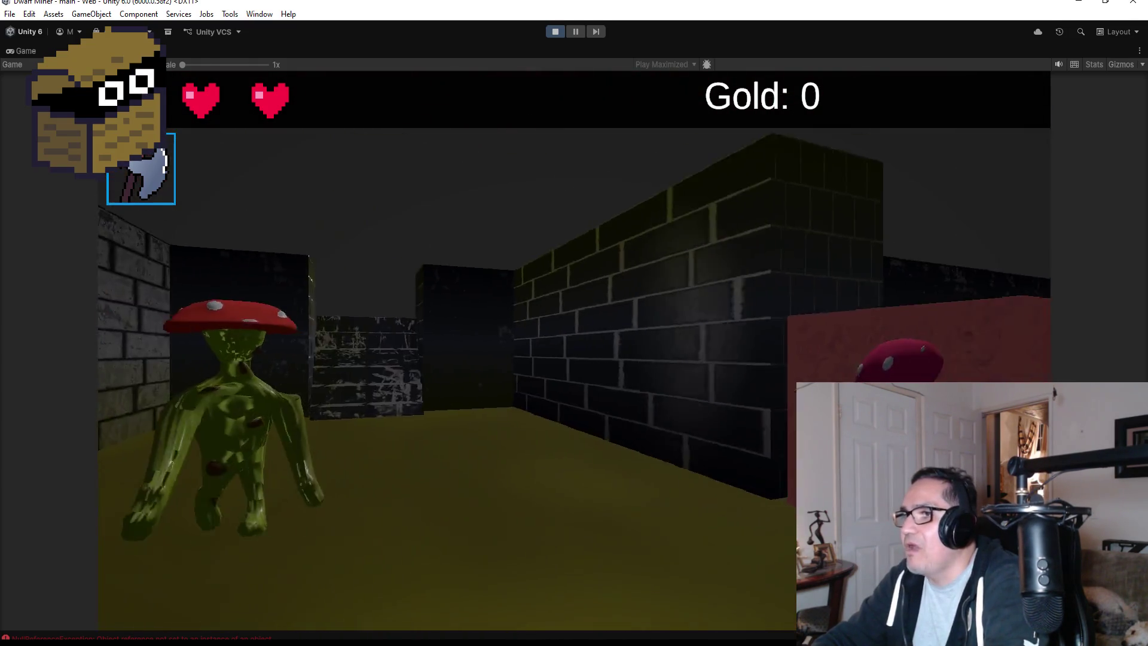
key(s)
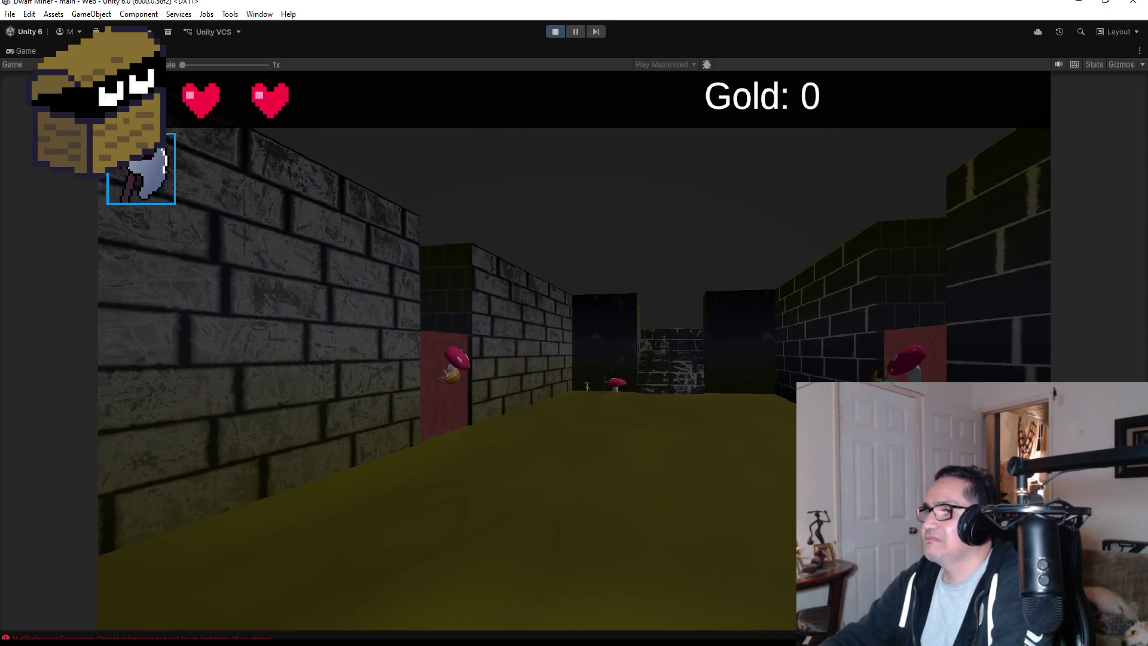
key(w)
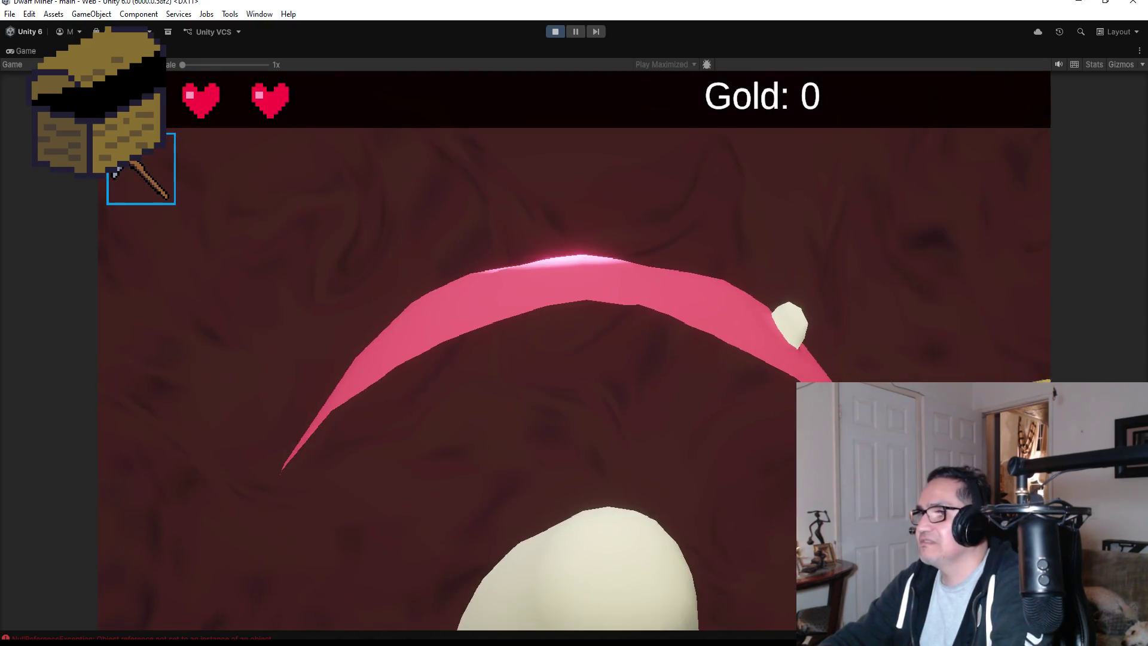
key(w)
key(2)
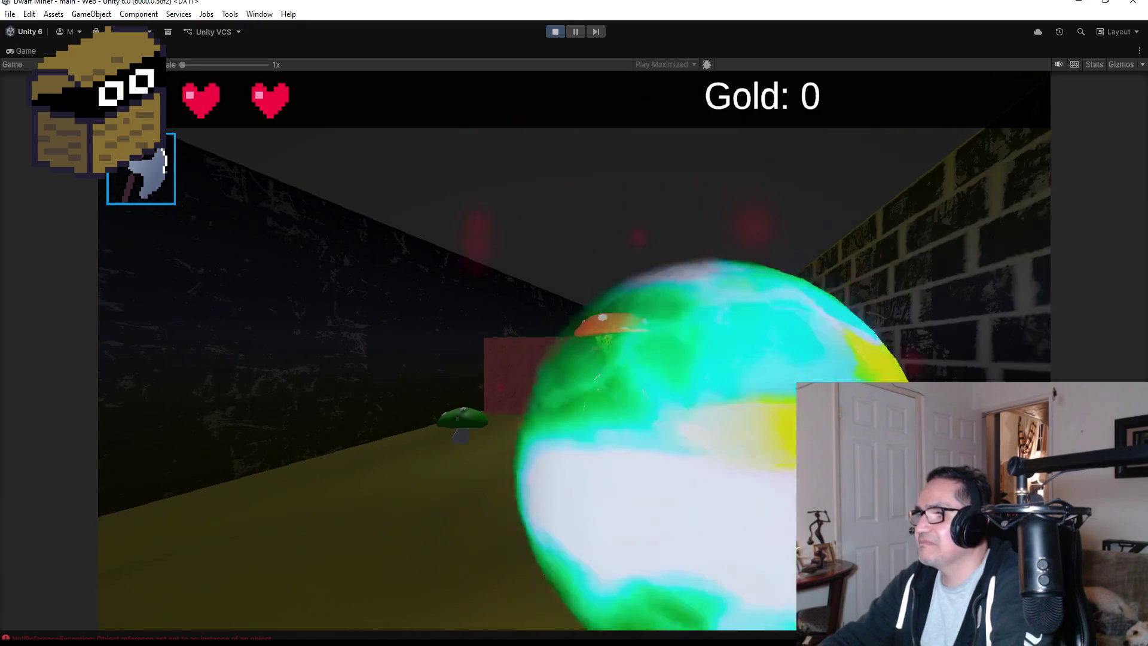
- Reach the red mushroom, then head past the green mushrooms toward the red walls as the hearts drain
key(w)
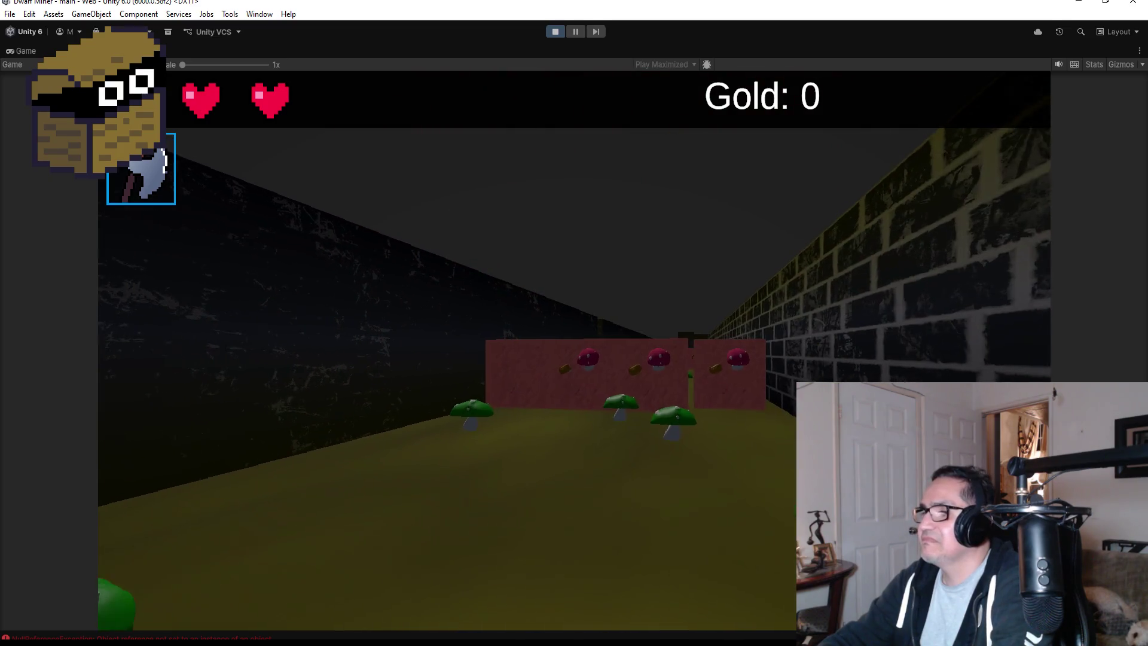
key(w)
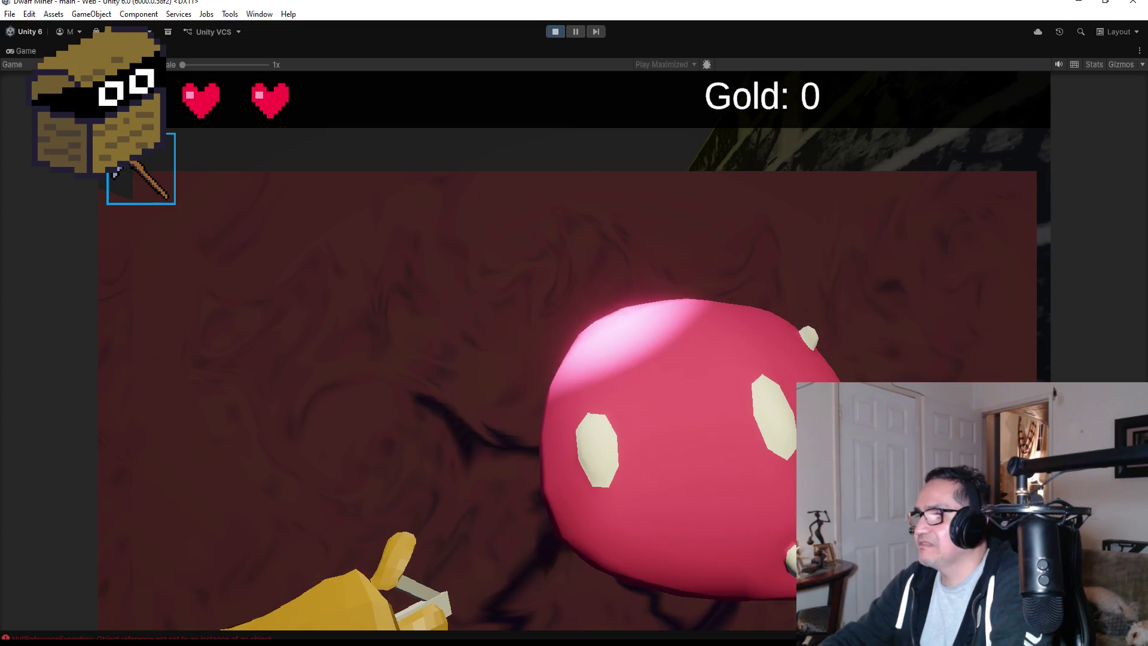
key(w)
key(w)
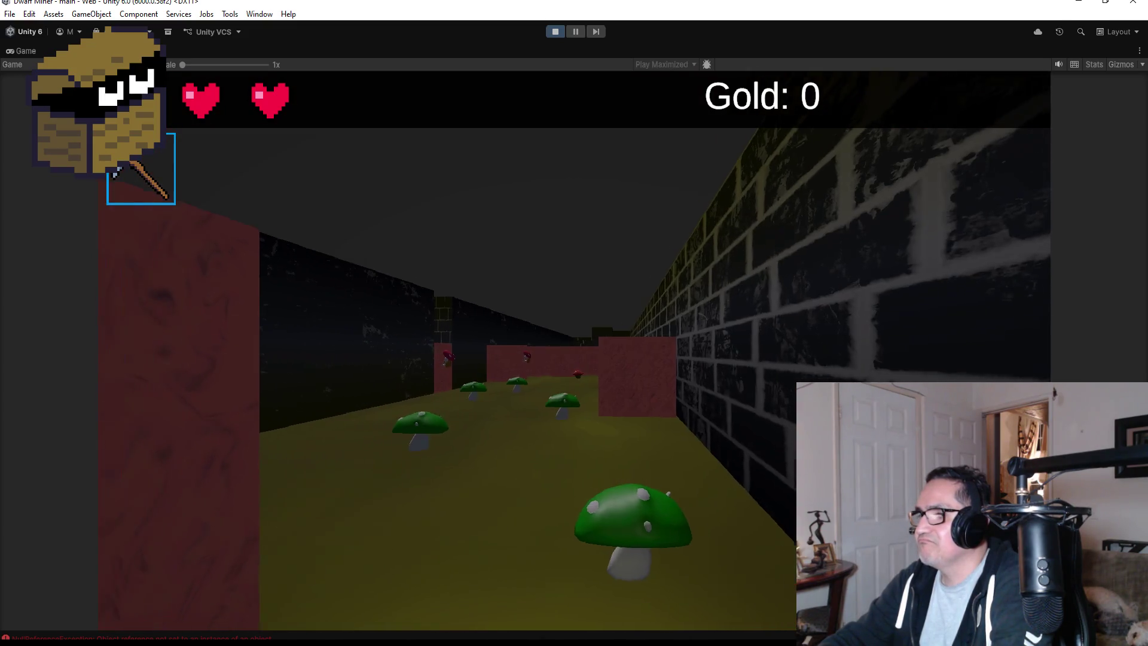
key(w)
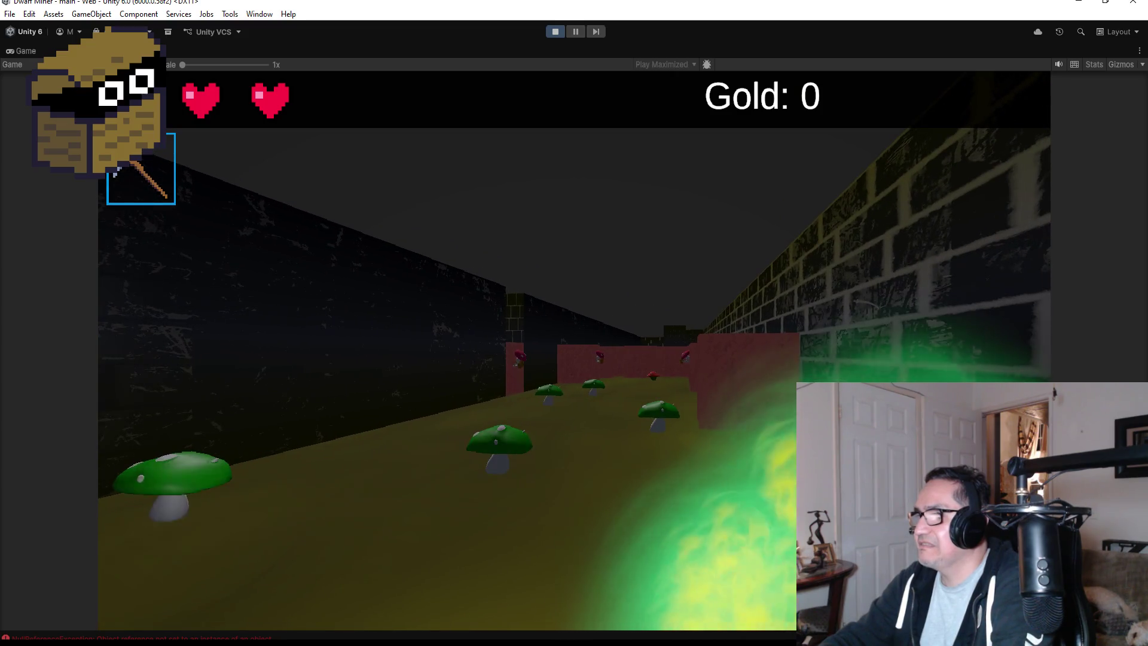
key(w)
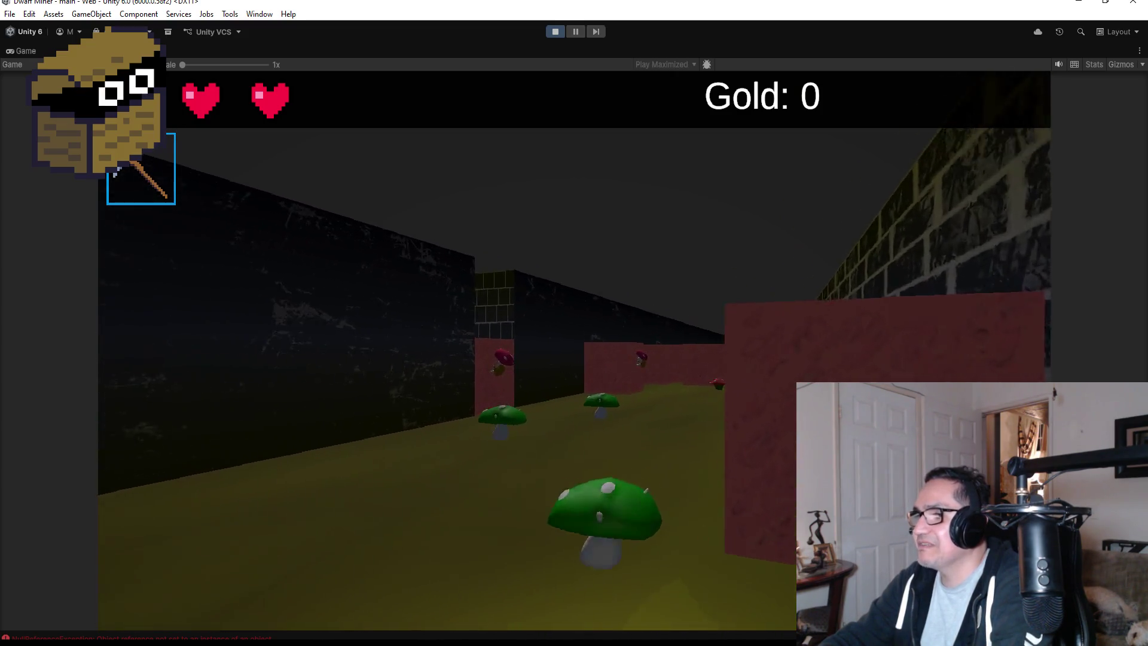
key(w)
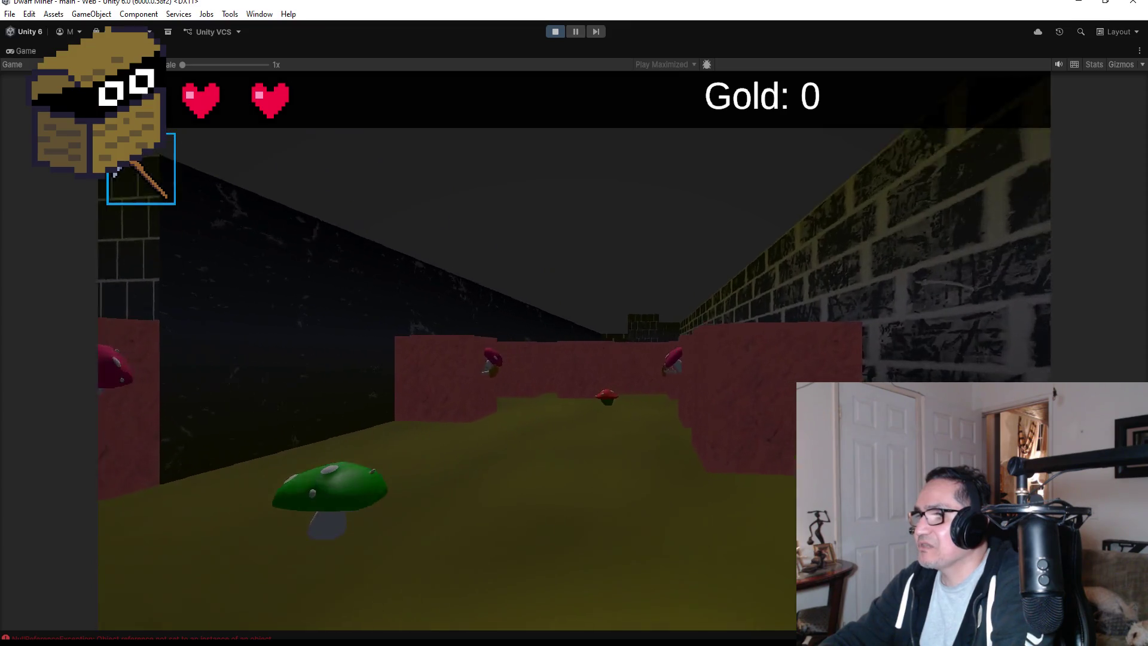
- Face the mushroom monster, then slip past the red block and collect the first gold nugget
key(w)
scroll(574, 323, down, 1)
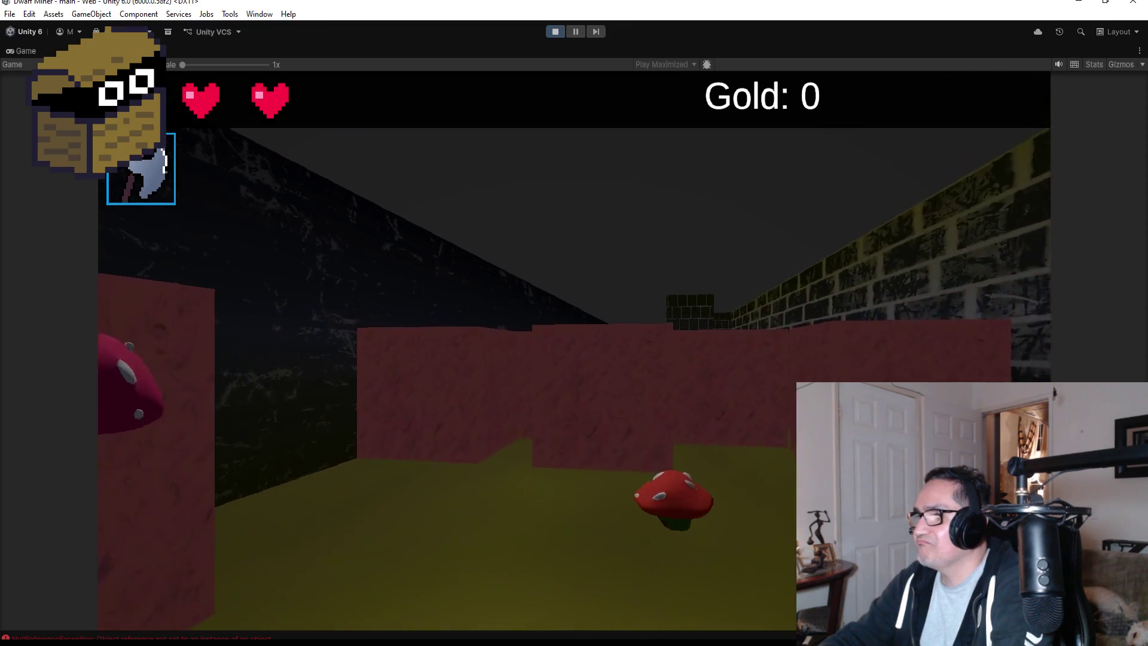
key(w)
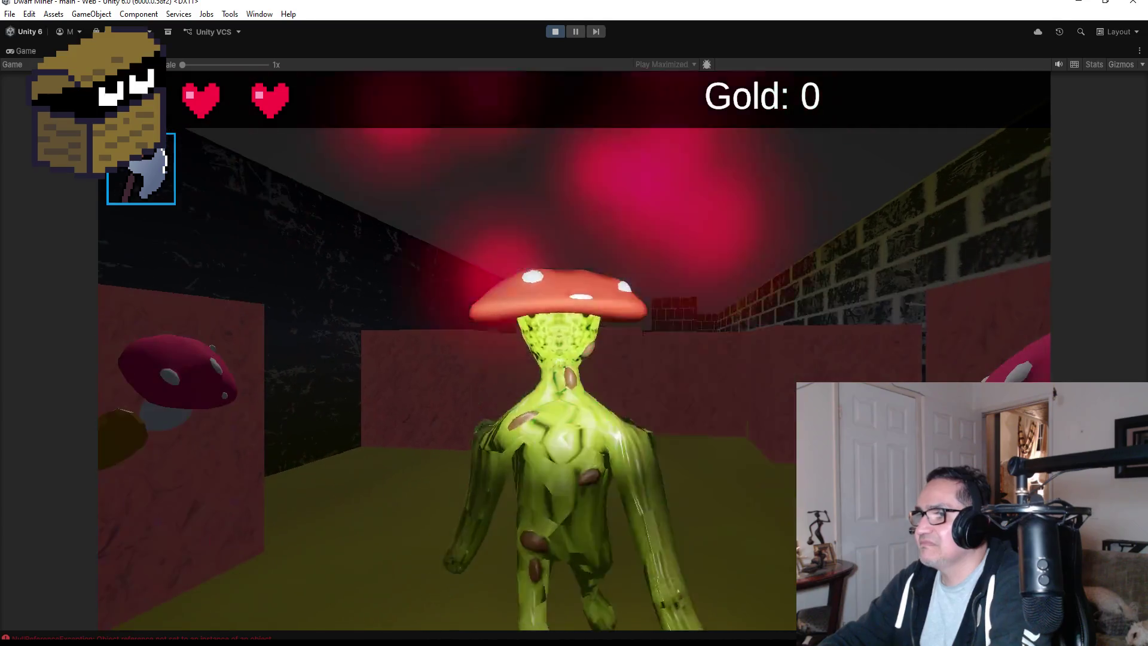
key(w)
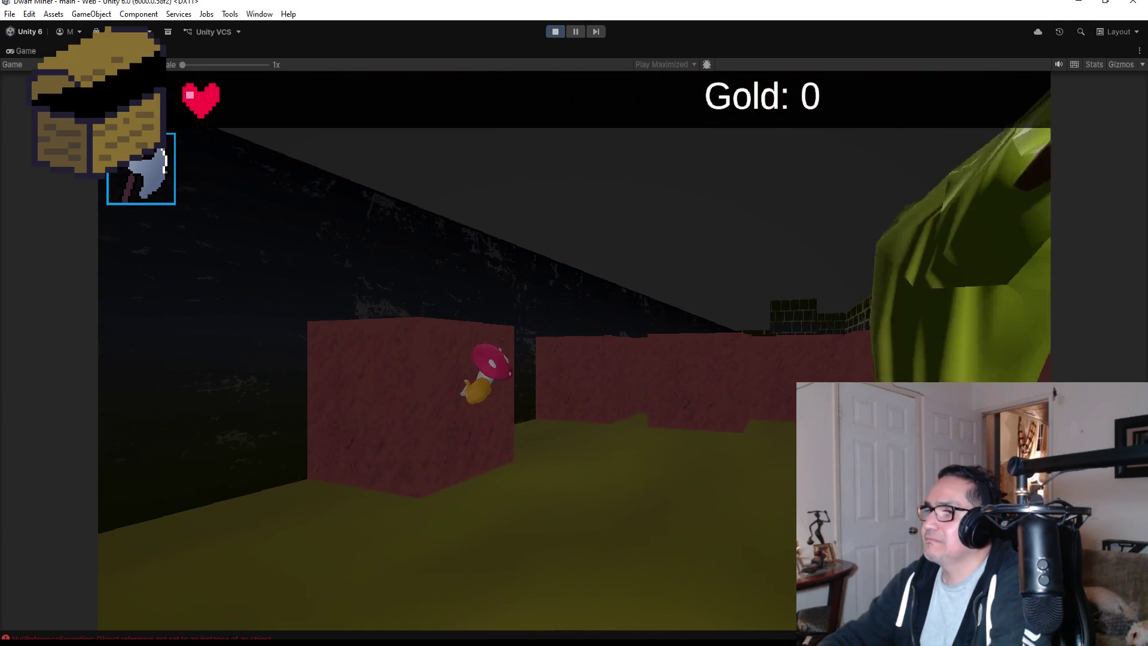
key(w)
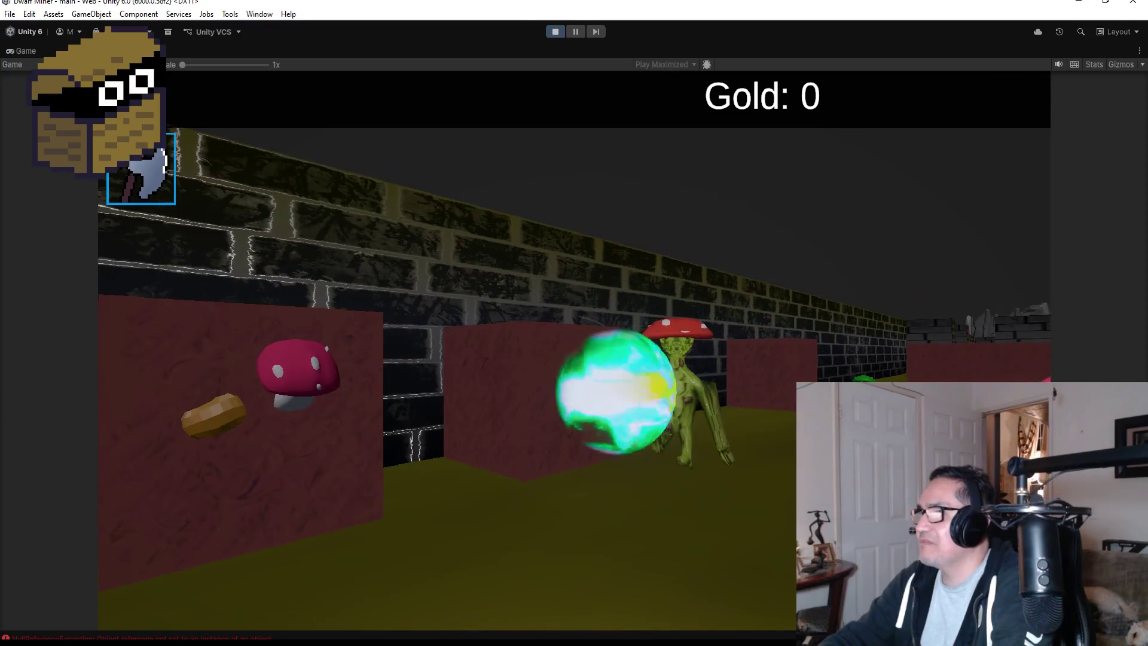
key(w)
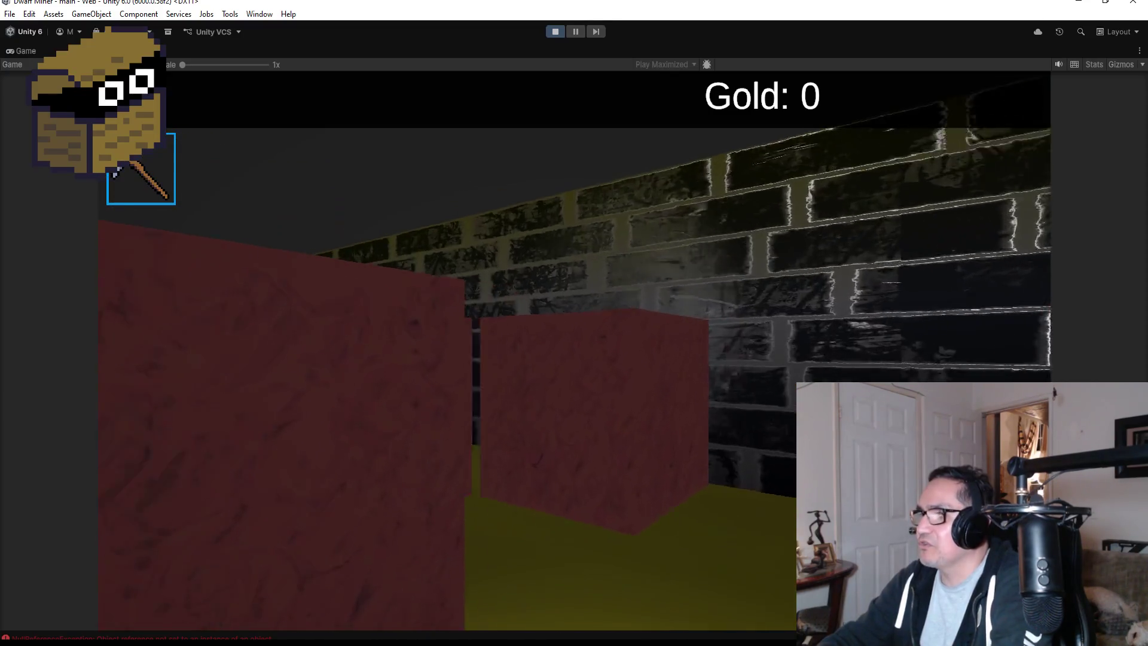
key(w)
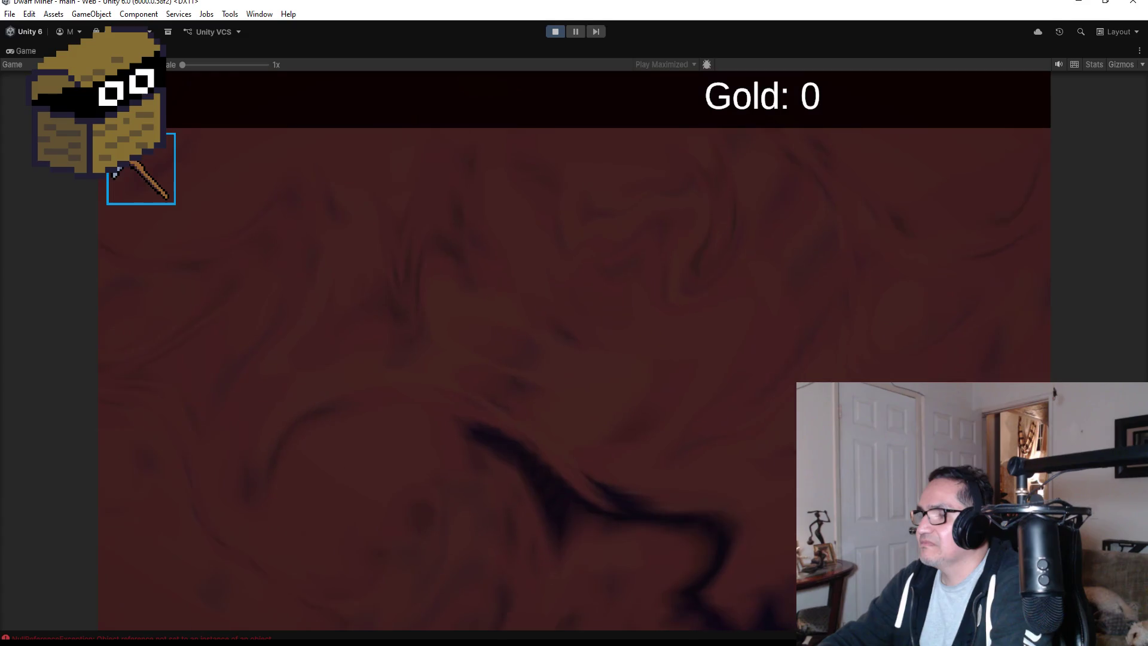
key(w)
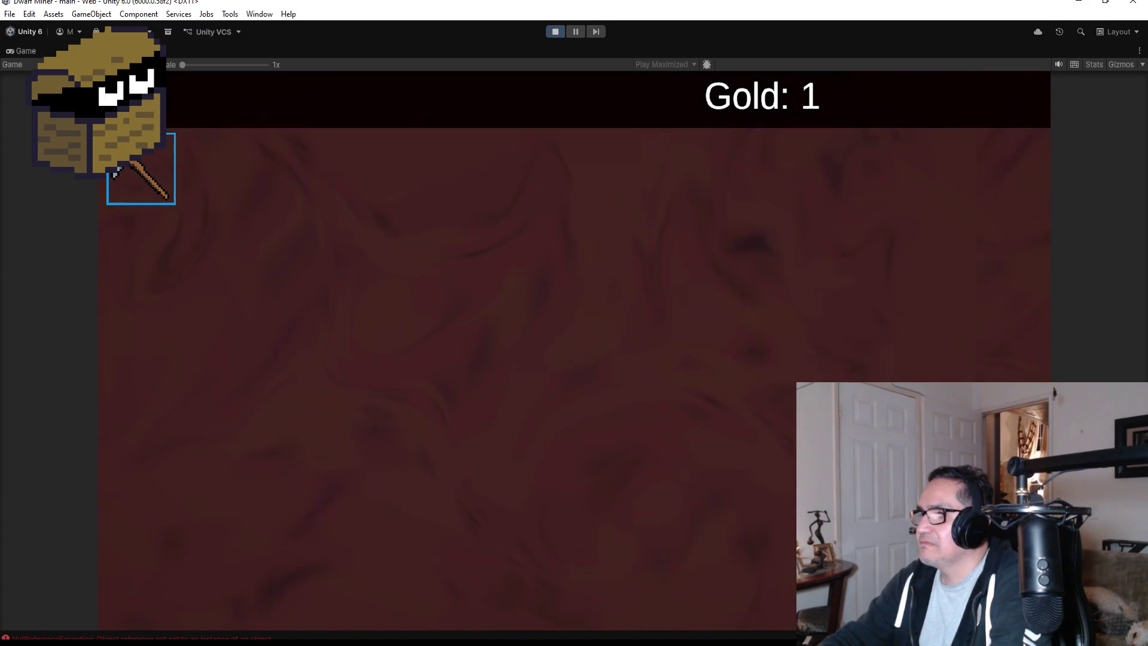
- Run through the gold-lined corridor collecting the gold bars, then face the brick corridor
key(w)
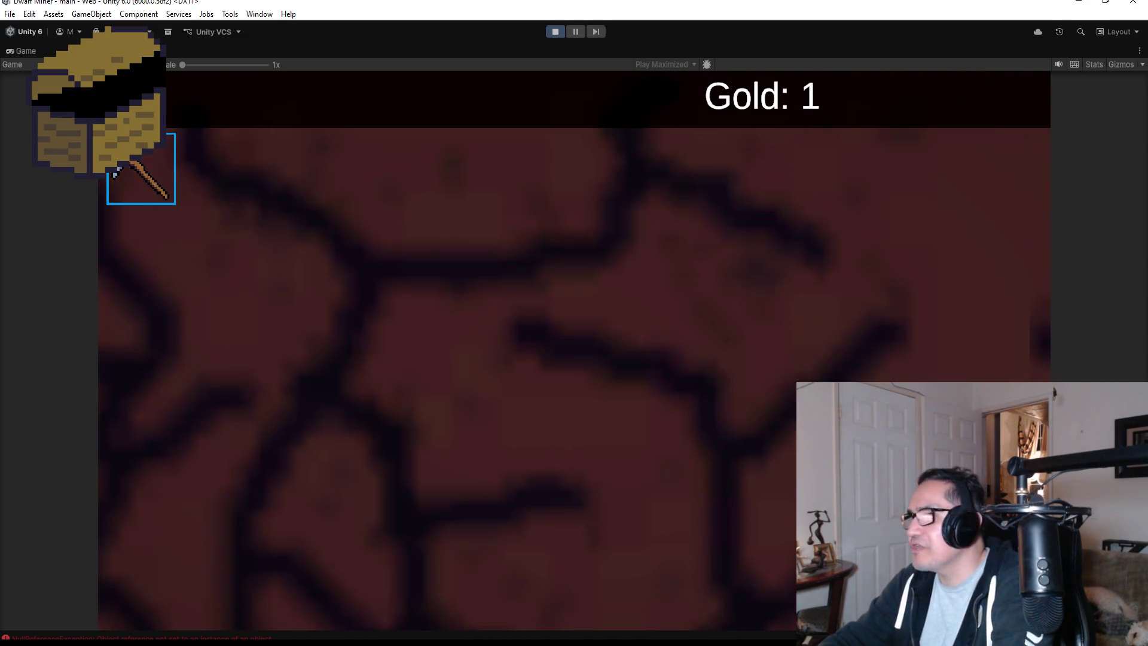
key(a)
key(w)
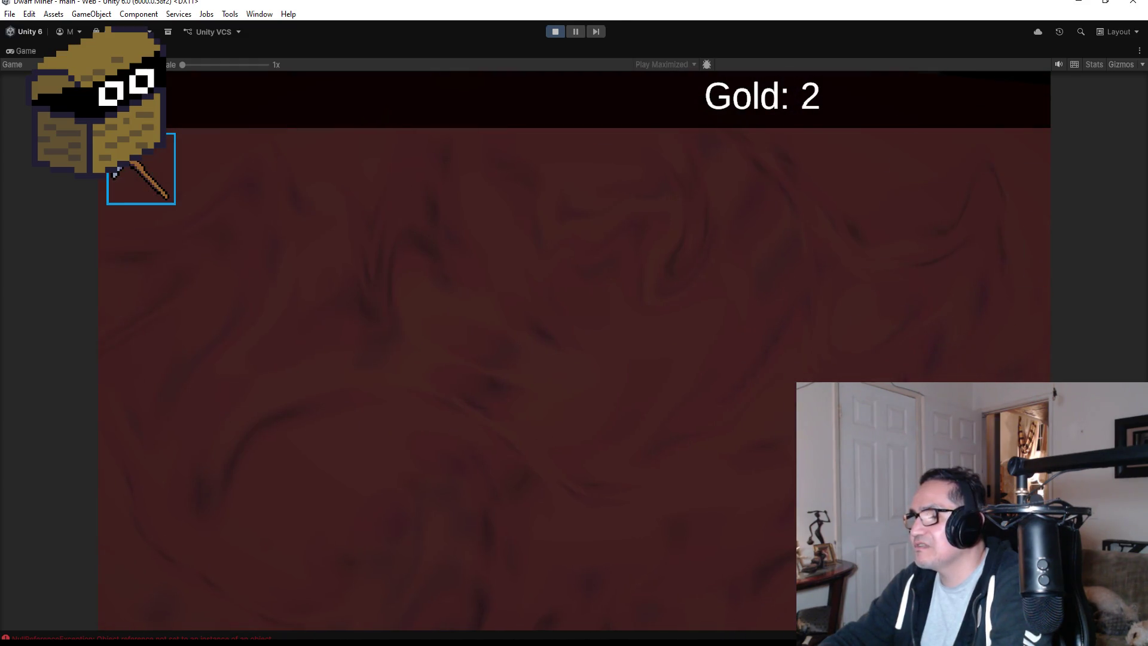
key(w)
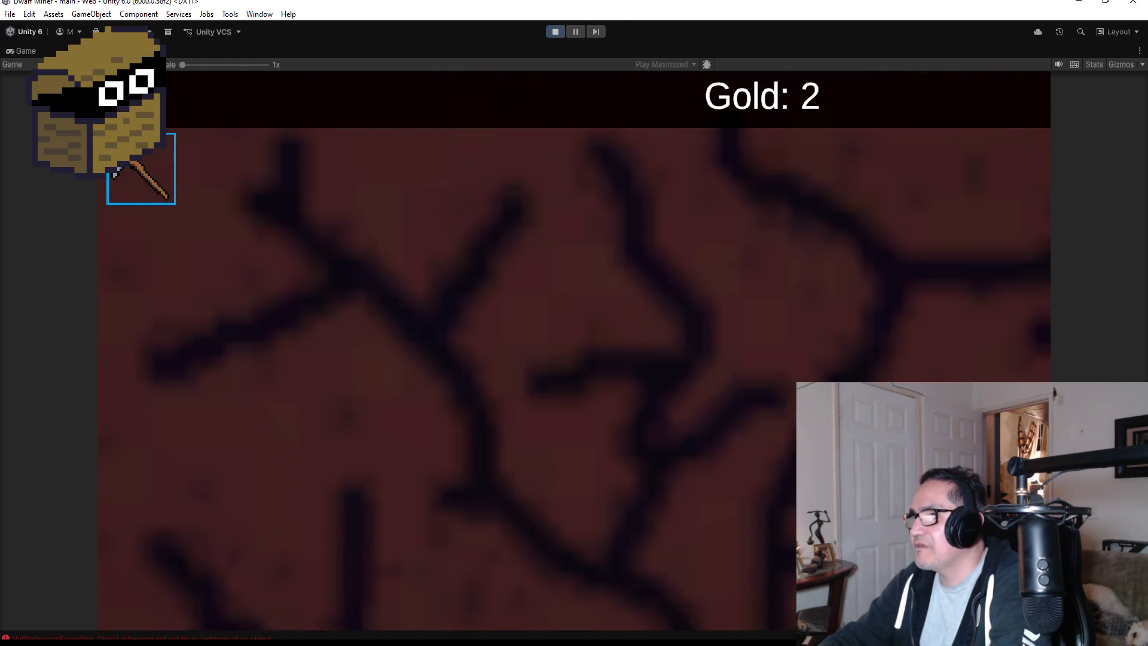
key(d)
key(a)
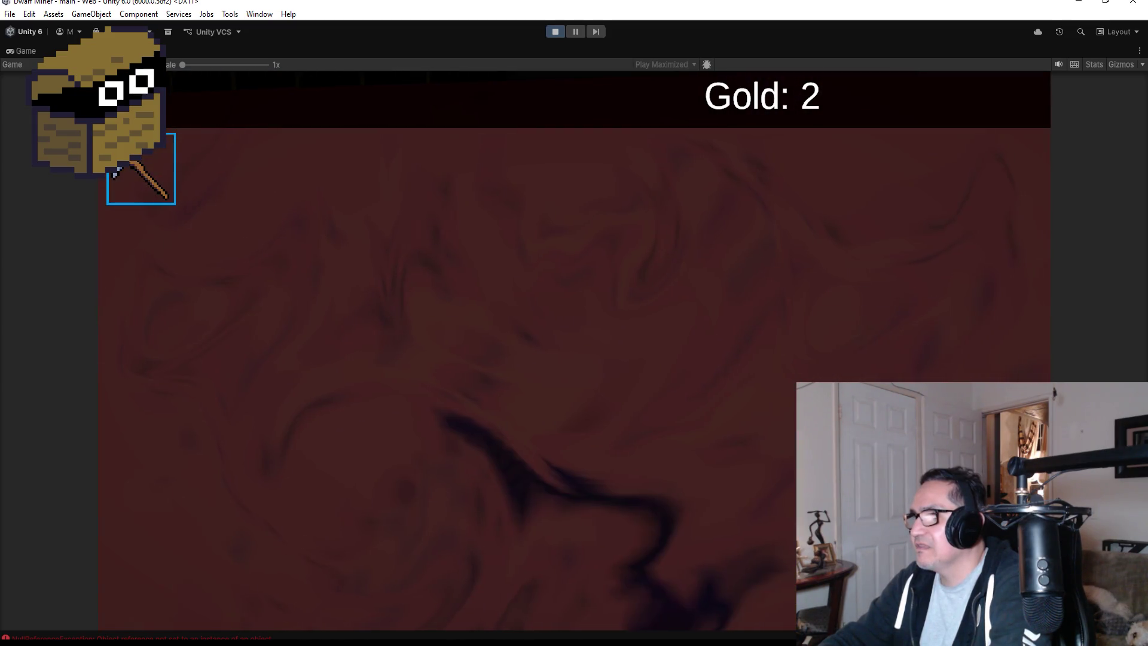
key(w)
key(d)
key(w)
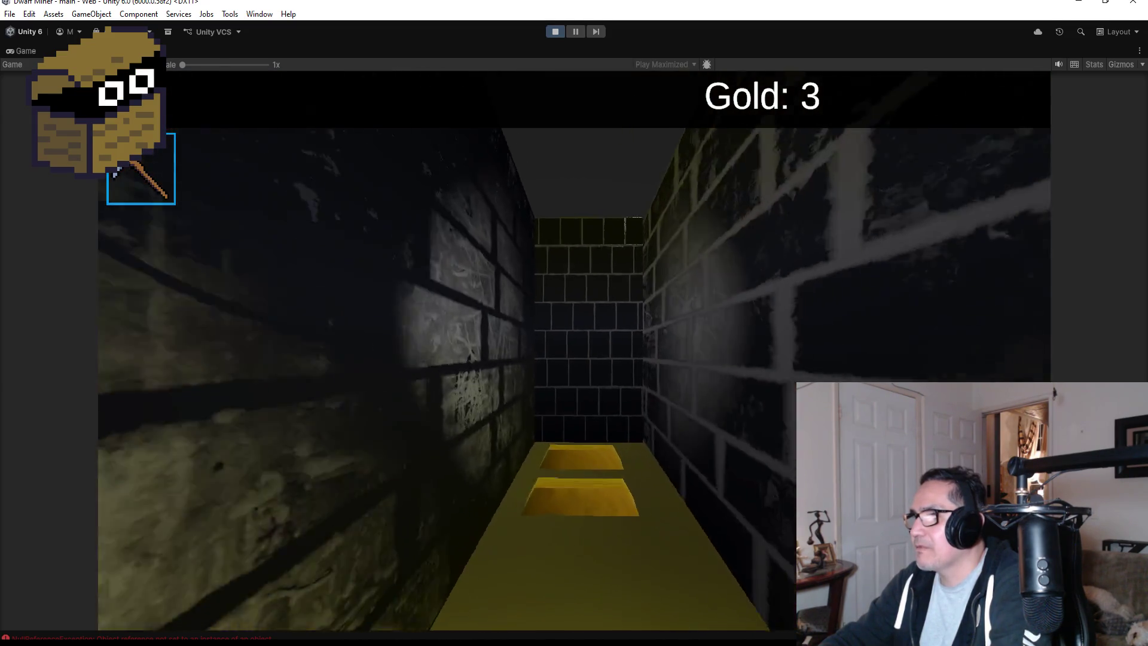
key(w)
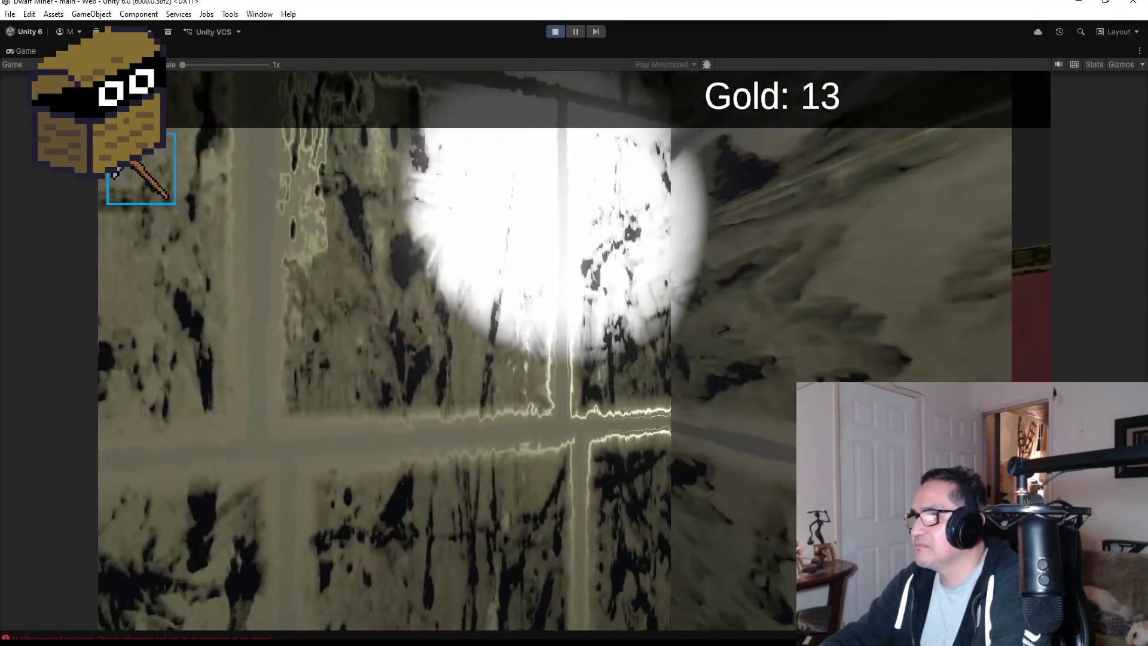
key(a)
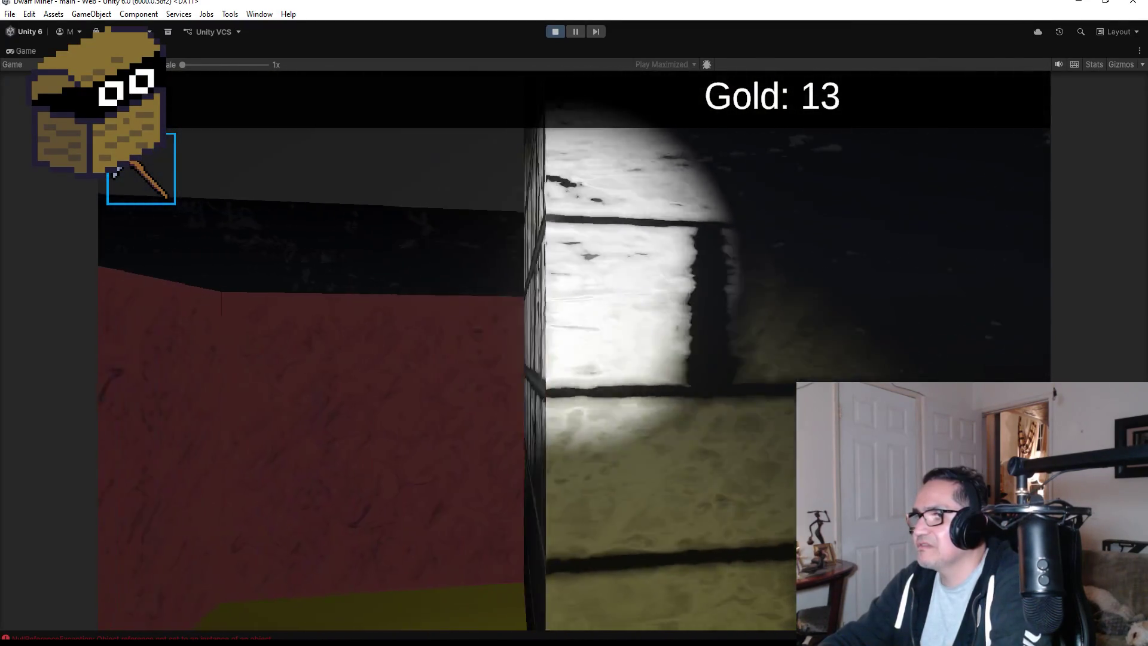
key(a)
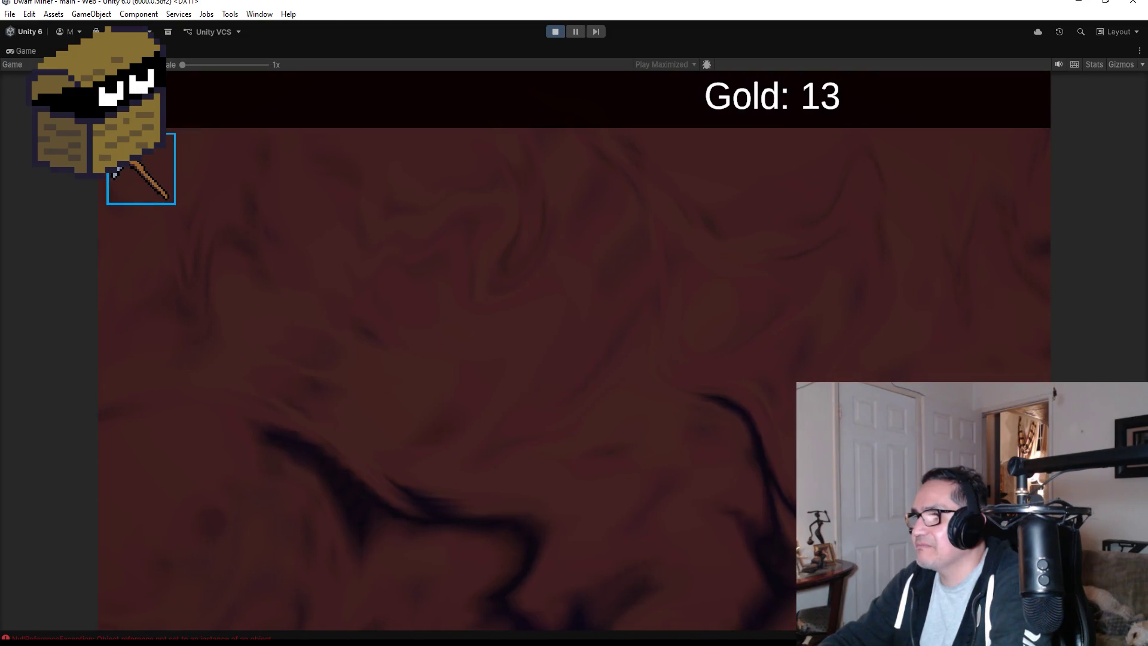
key(d)
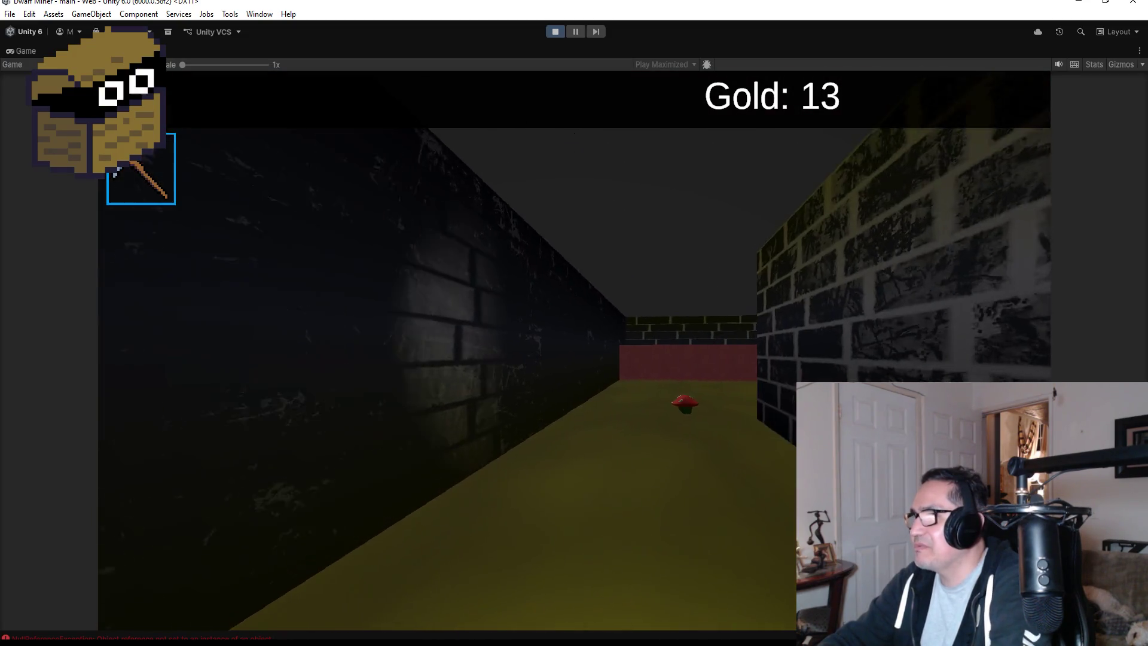
- Switch to the axe and square off against the mushroom enemy, dodging around it
key(w)
scroll(574, 323, down, 1)
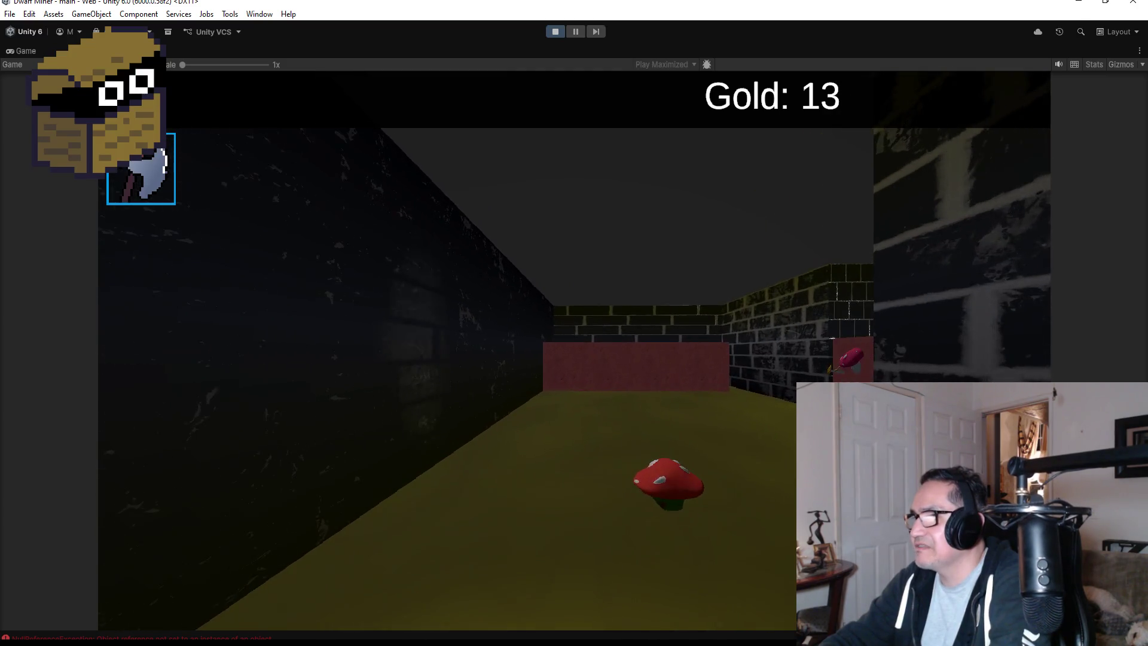
key(w)
key(w)
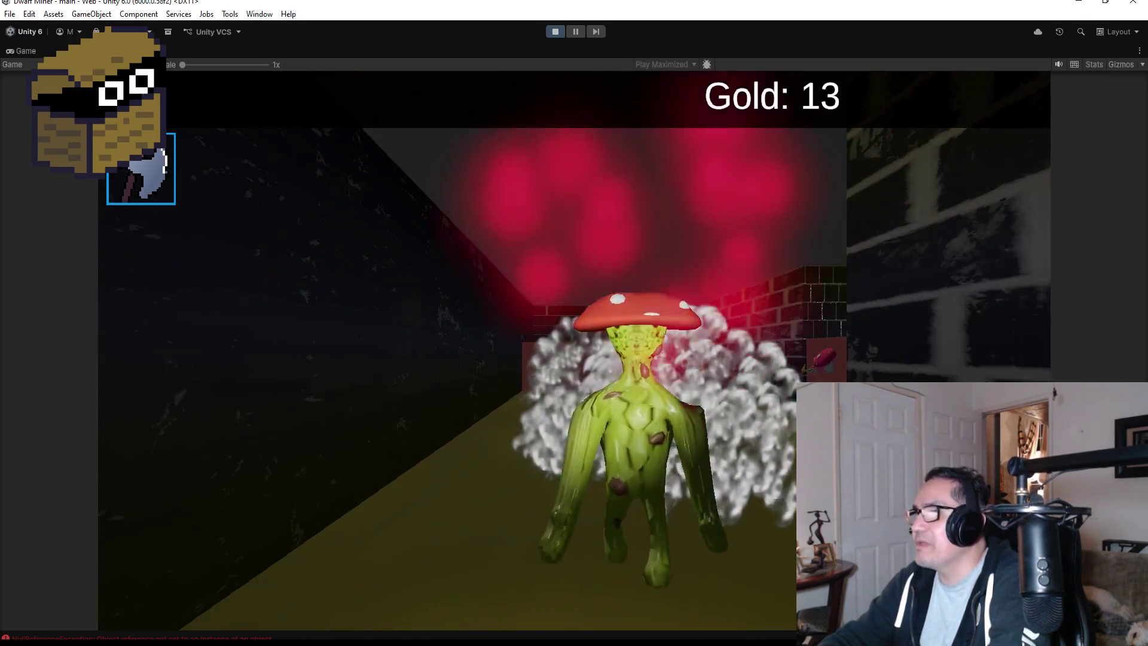
key(Left)
key(w)
key(Right)
key(Right)
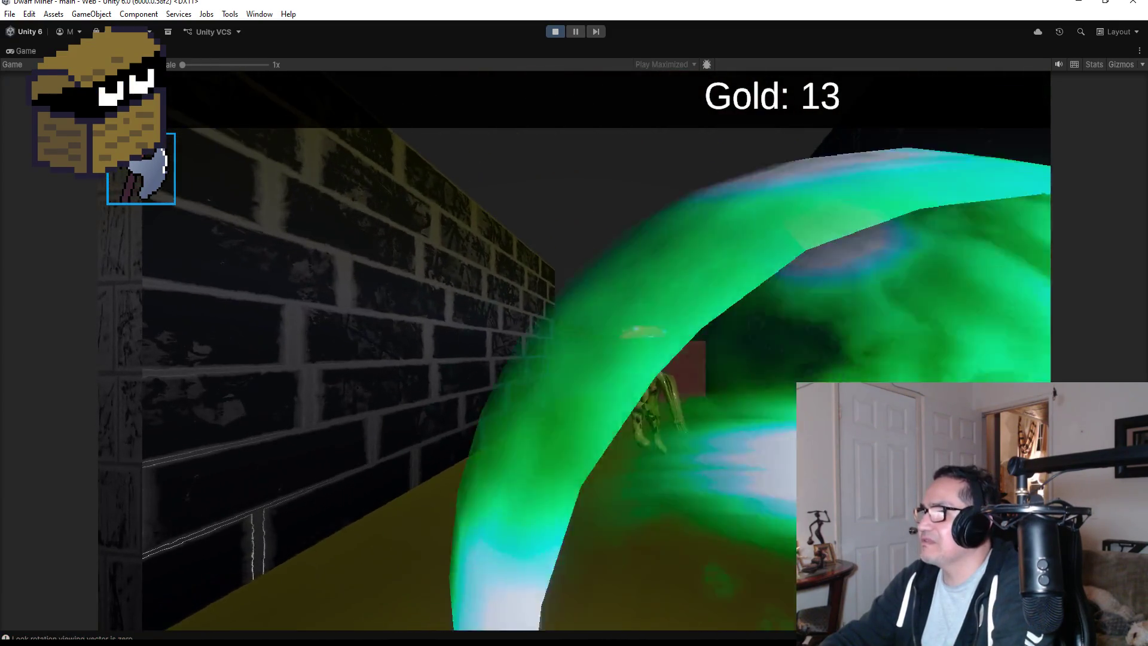
key(Left)
key(Right)
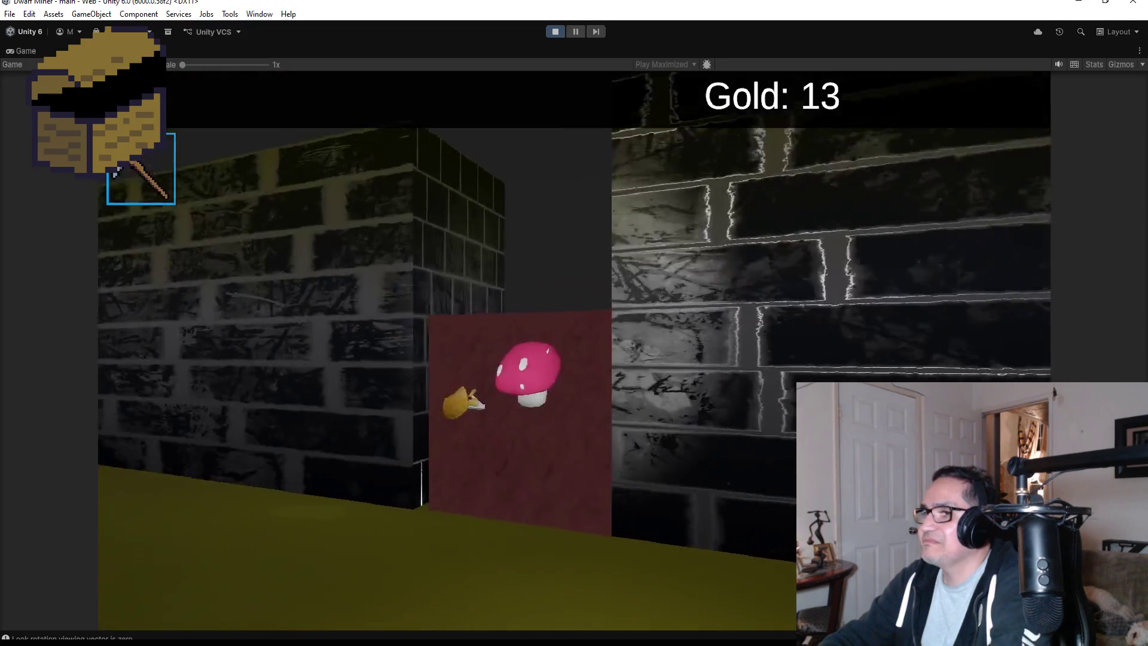
key(w)
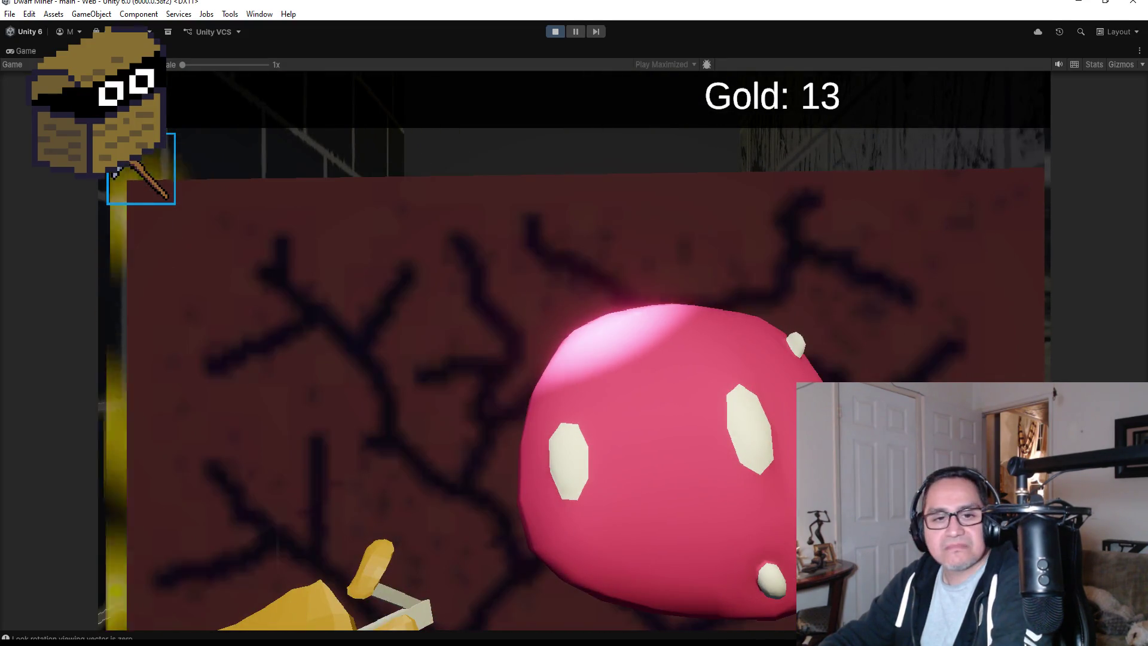
- Attack the goblin with the axe, then open the treasure chest for gold
key(w)
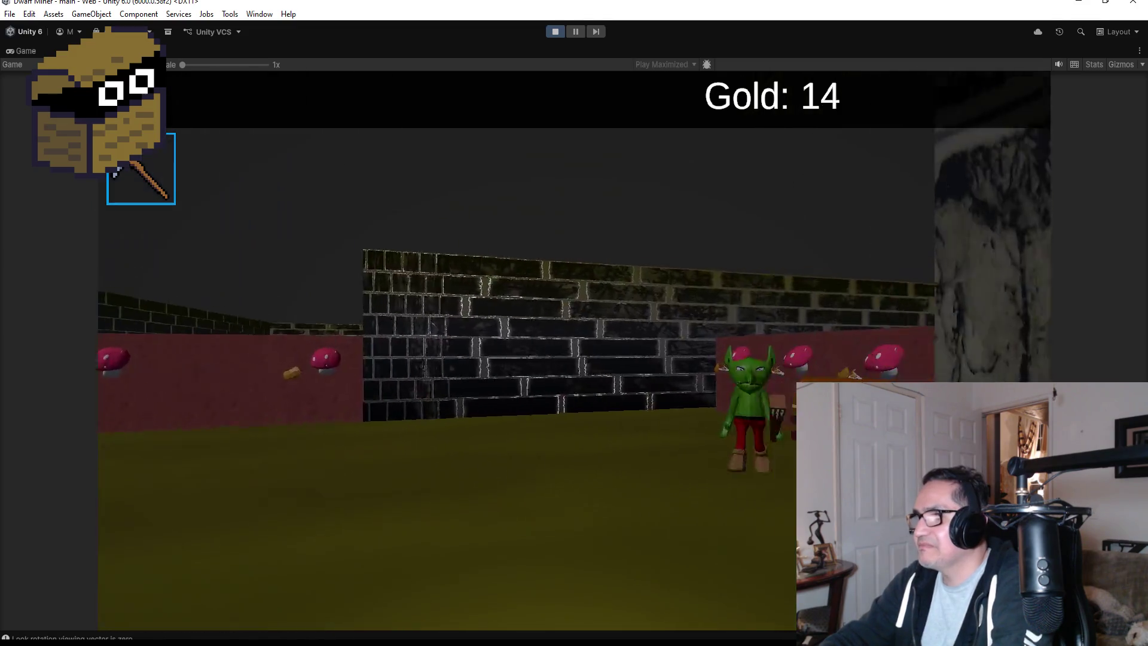
key(2)
key(space)
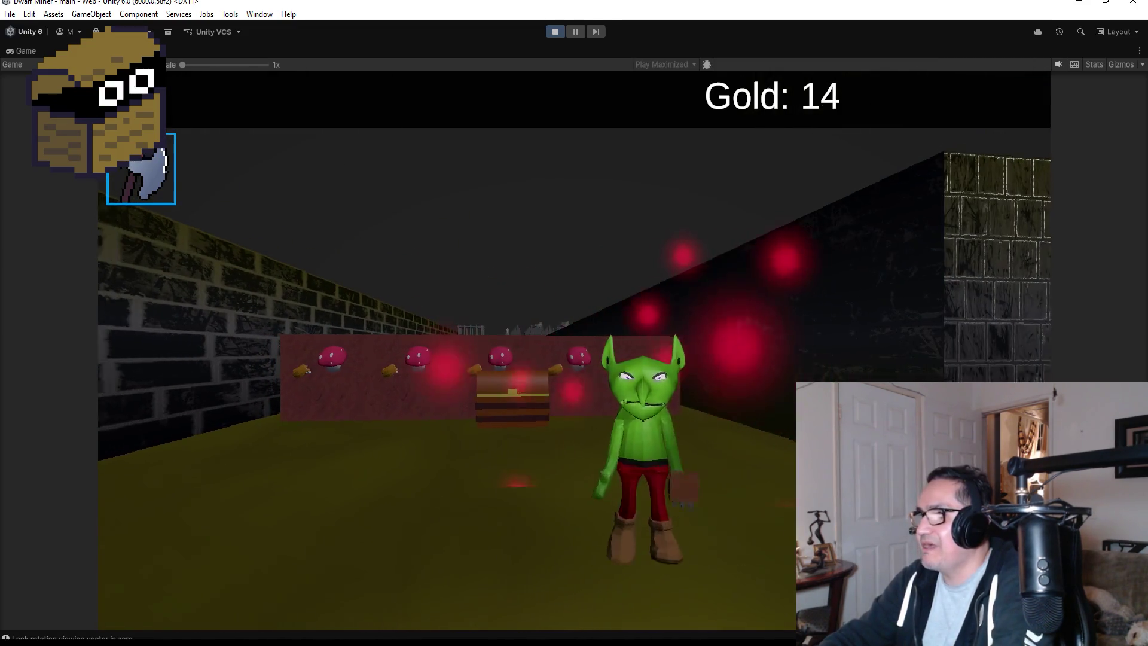
key(Left)
key(w)
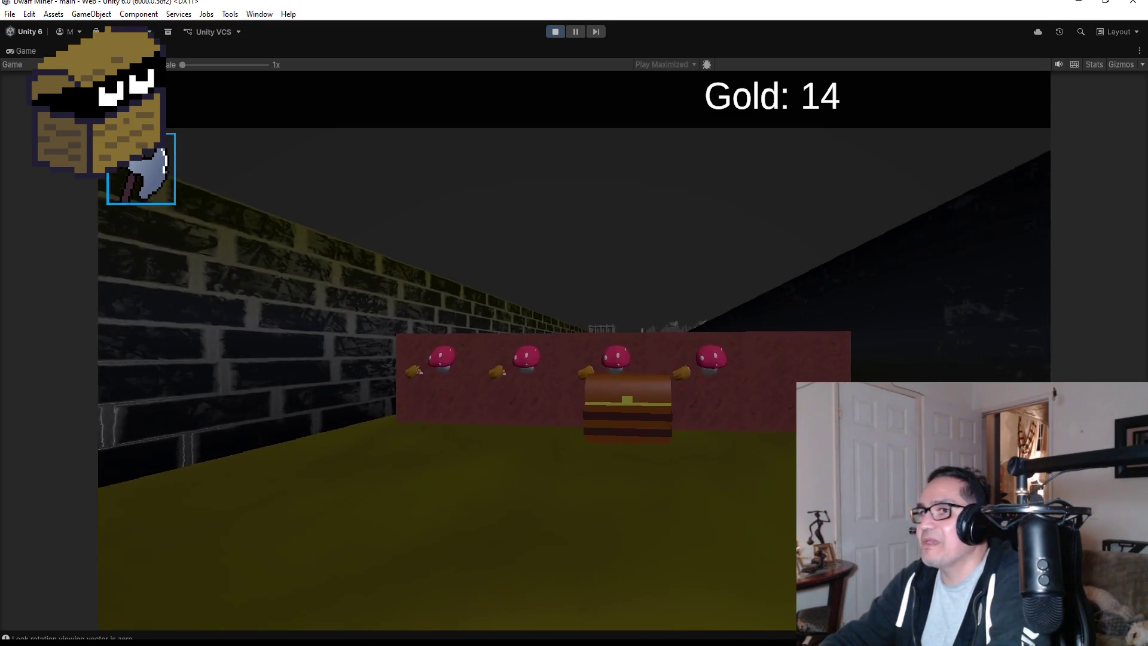
key(space)
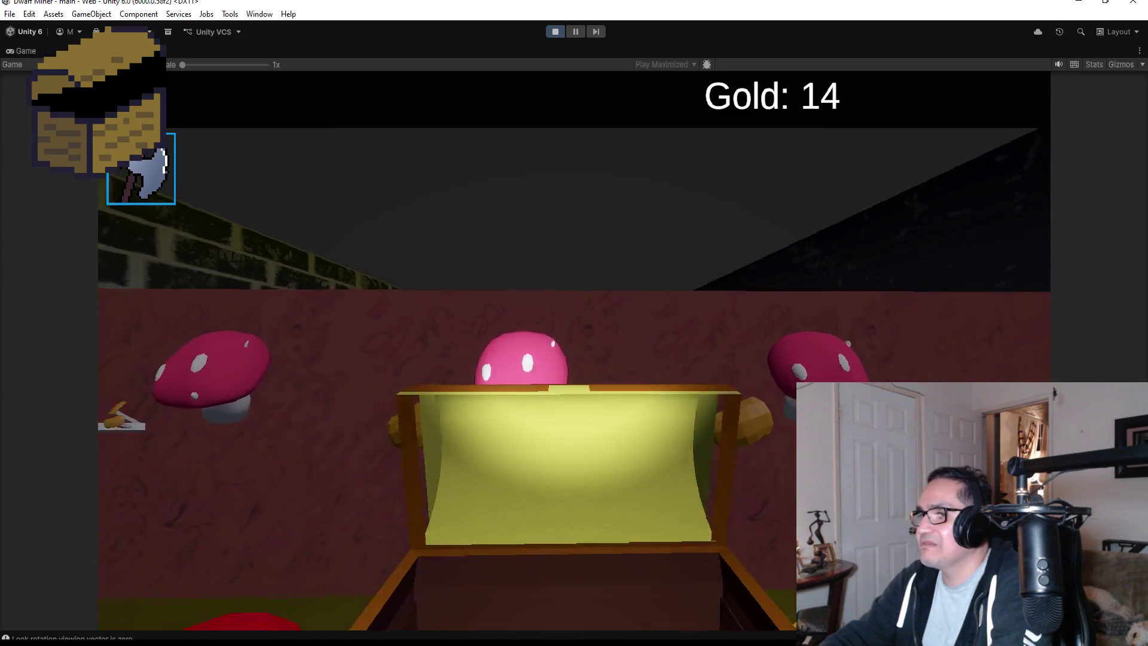
key(s)
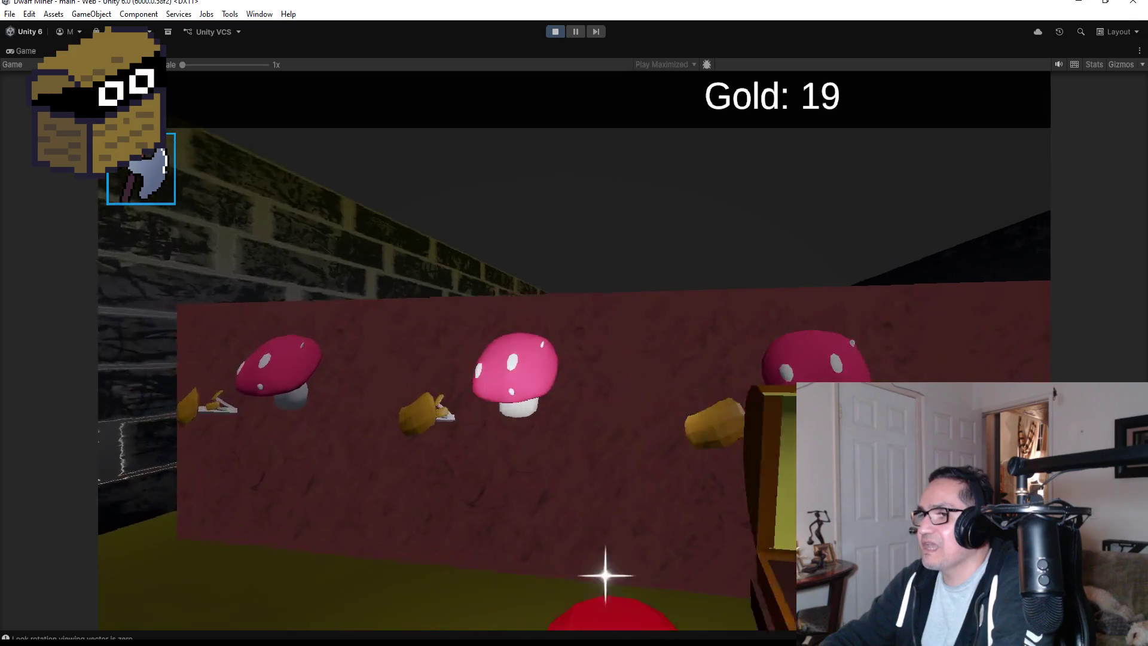
- With the pickaxe, mine through the red walls and collect each revealed gold nugget
key(2)
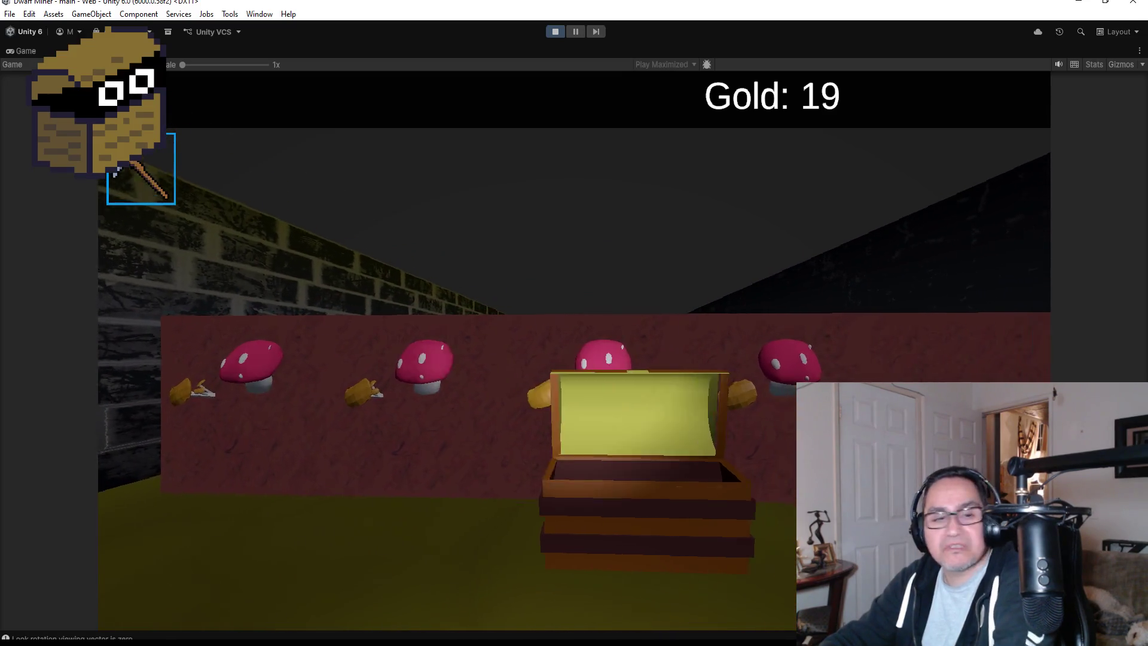
key(w)
key(space)
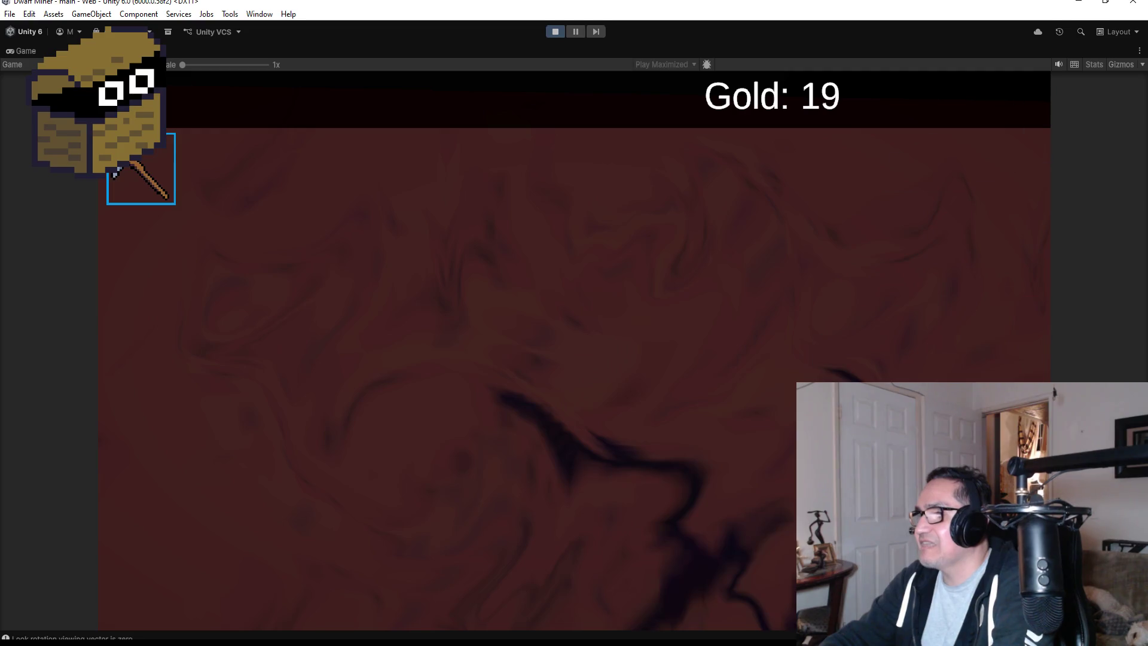
key(w)
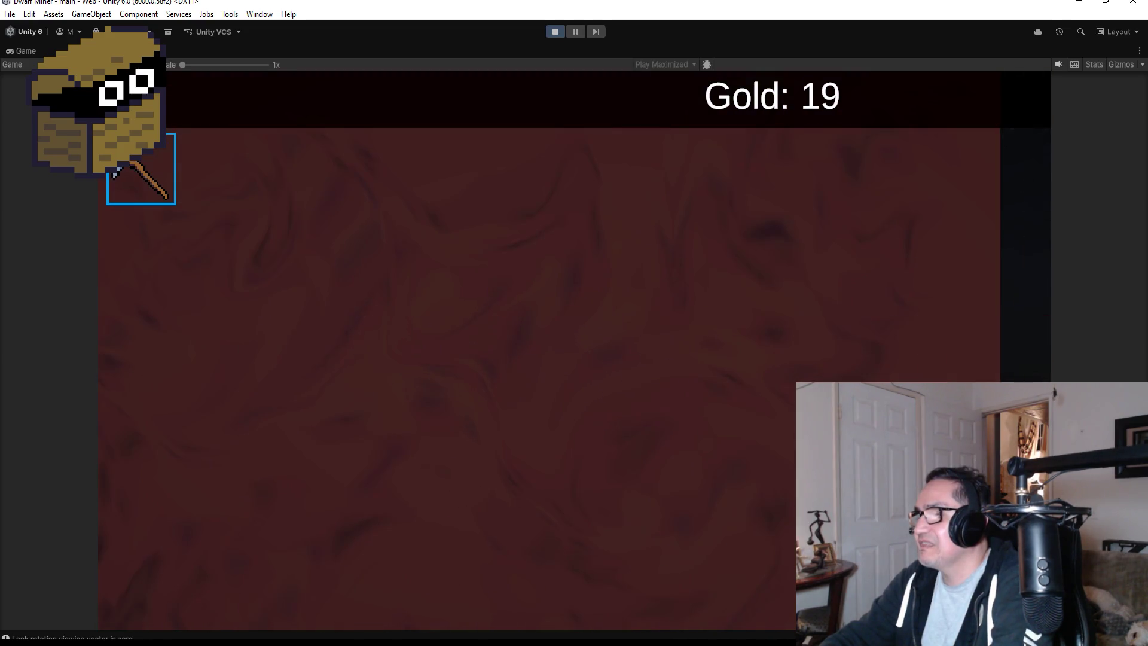
key(space)
key(w)
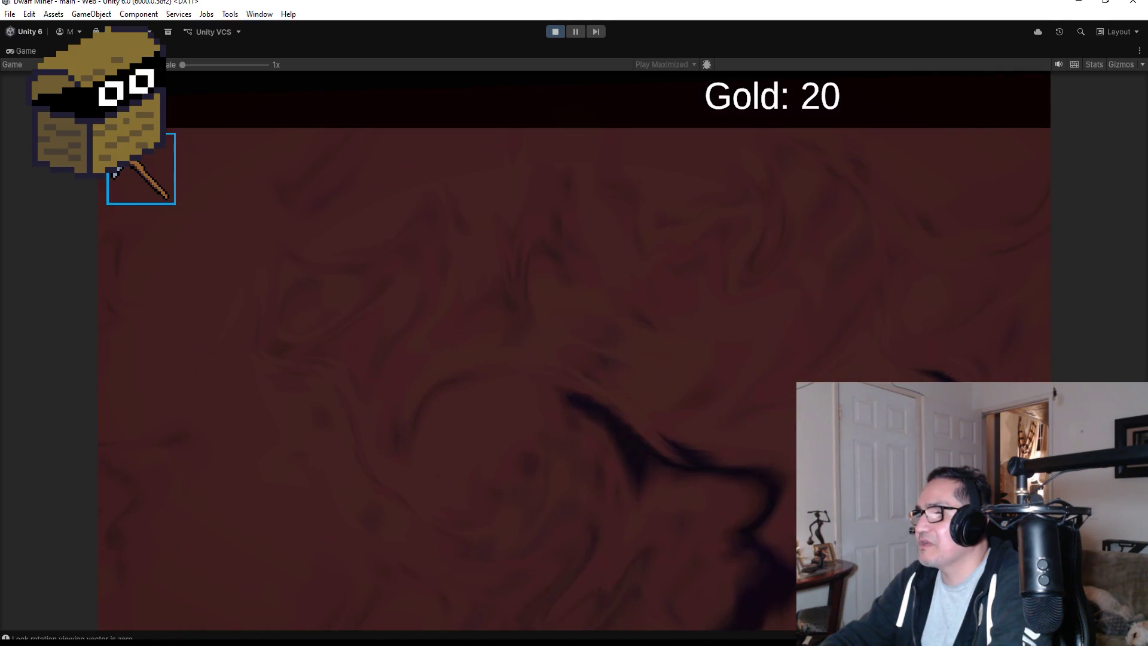
key(space)
key(w)
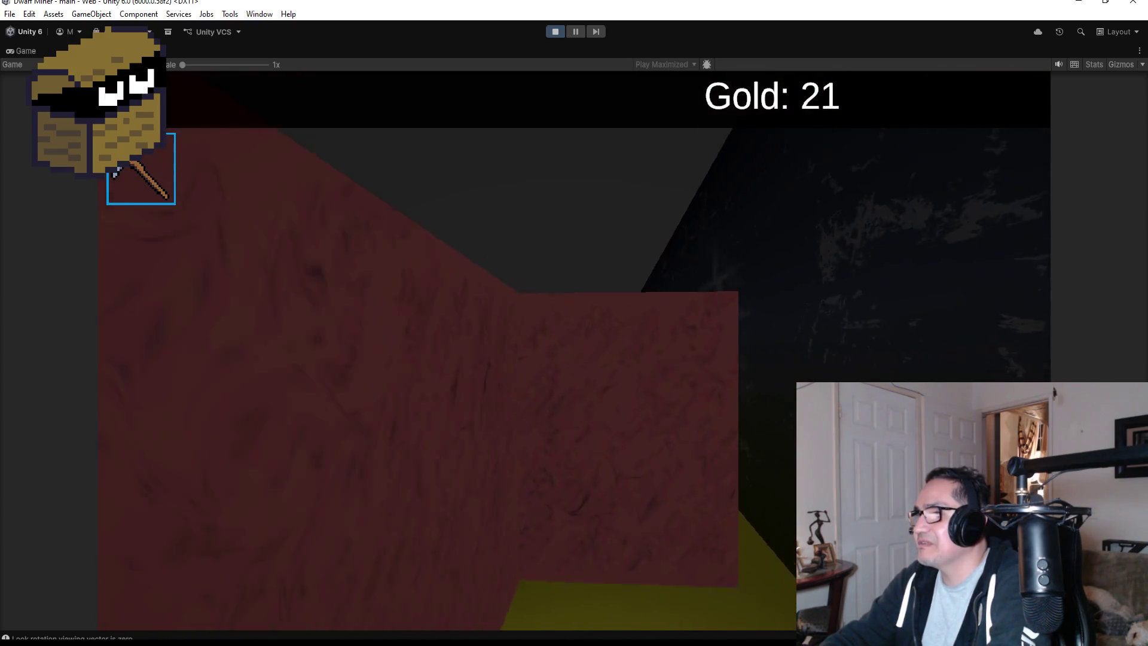
key(space)
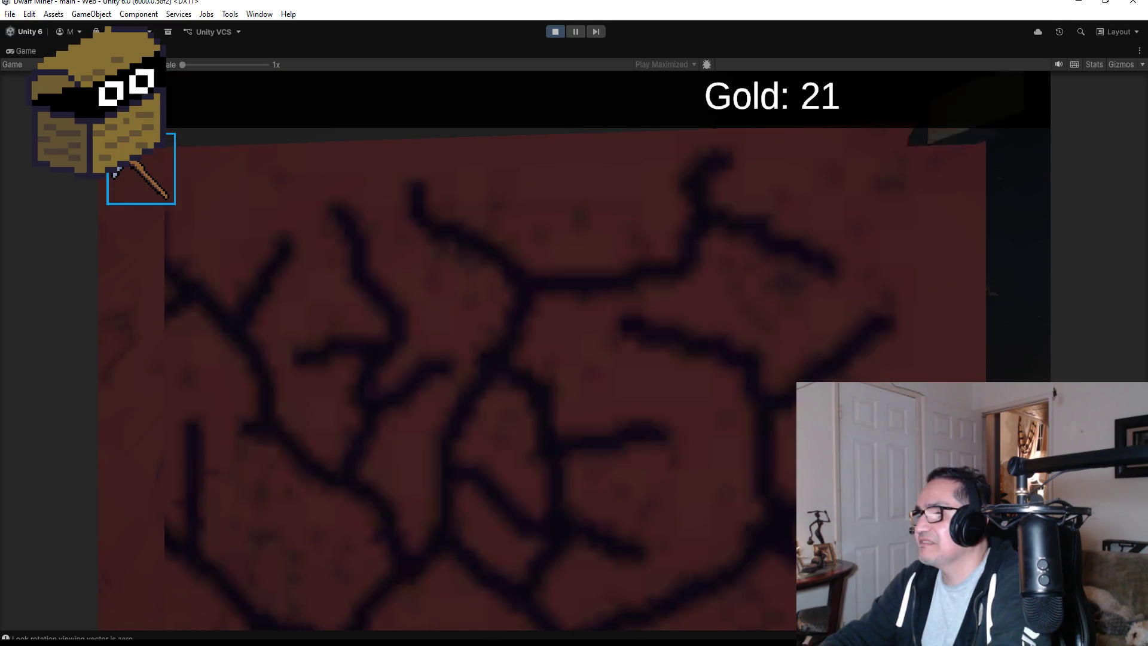
key(w)
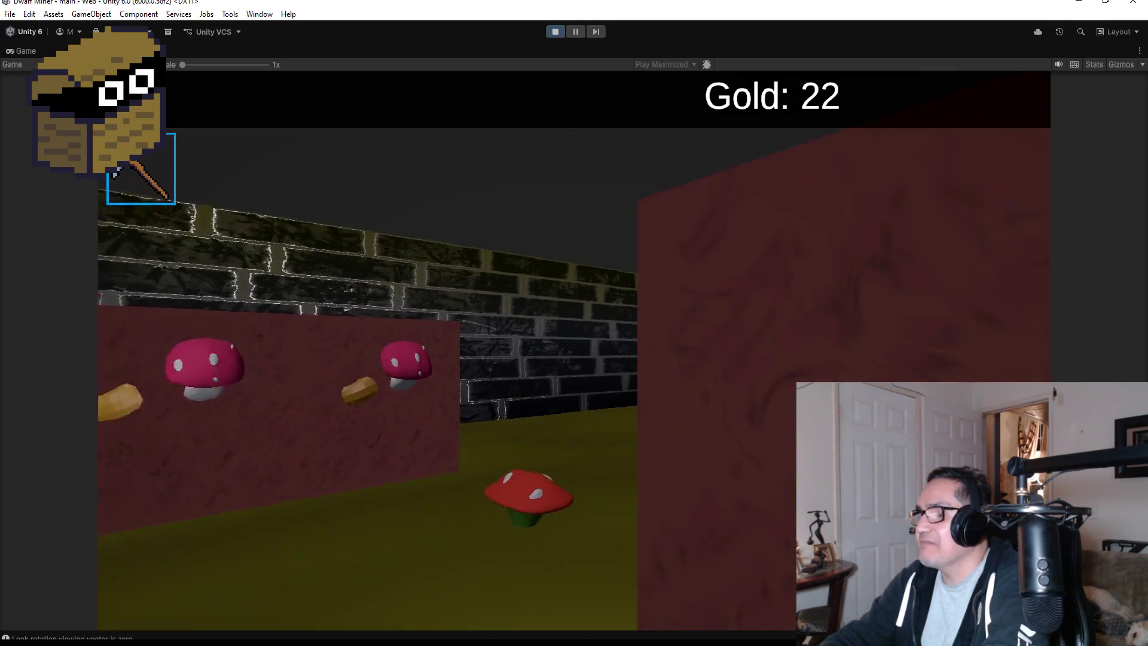
key(d)
key(space)
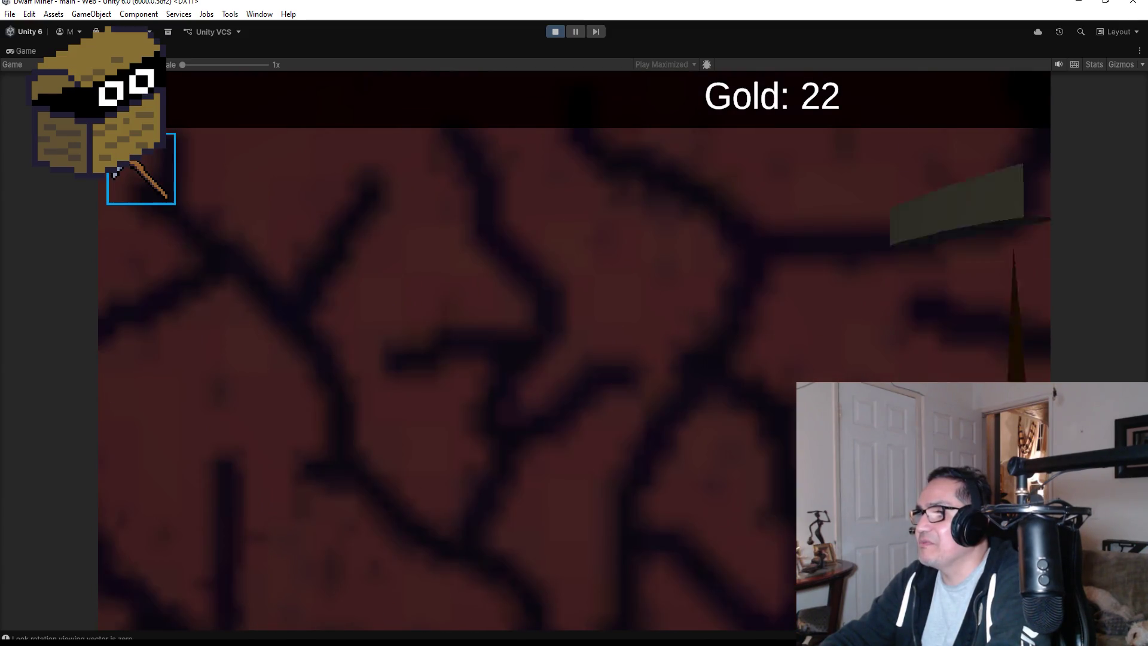
- Switch back to the axe and approach the caged red creature until Game Over at 22 gold
key(a)
key(d)
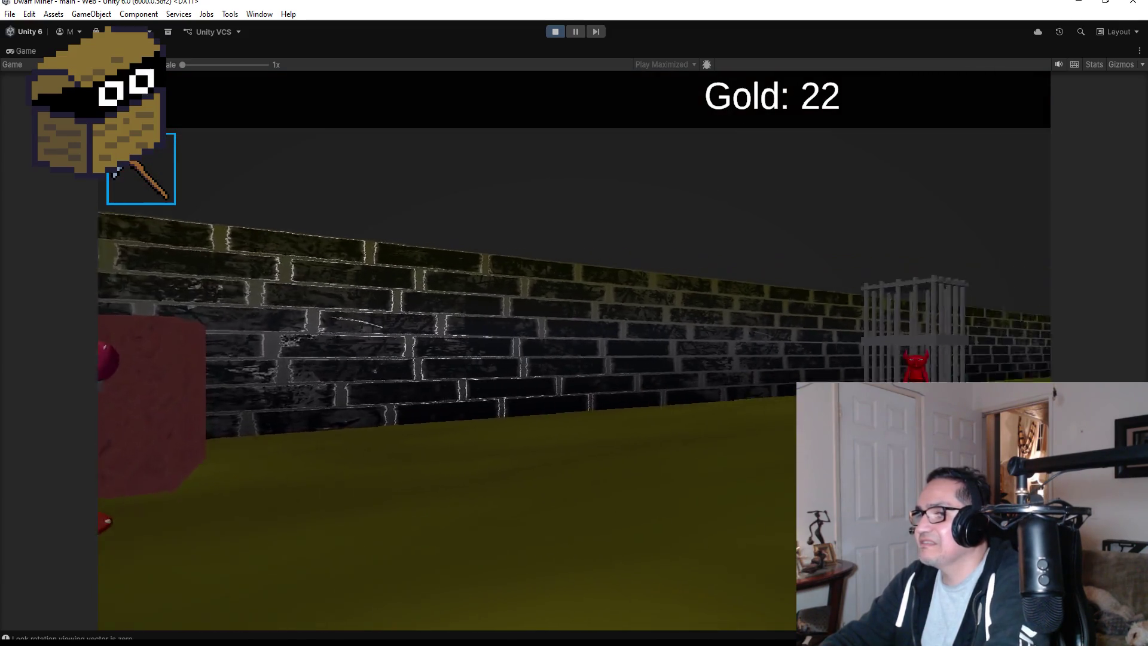
key(2)
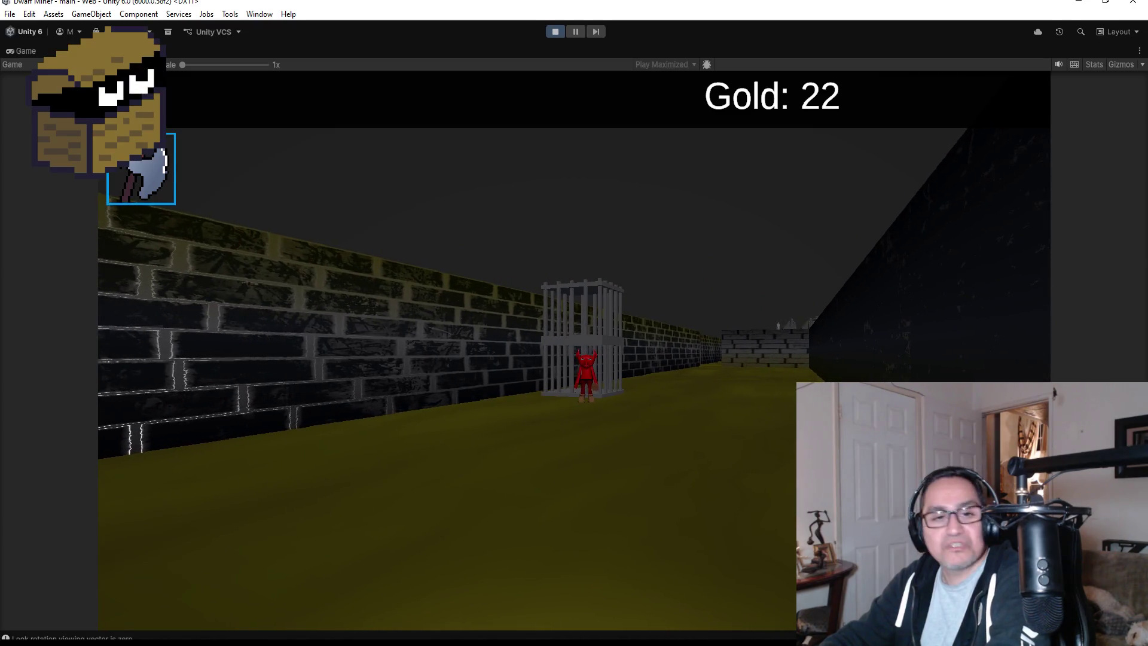
key(w)
key(w)
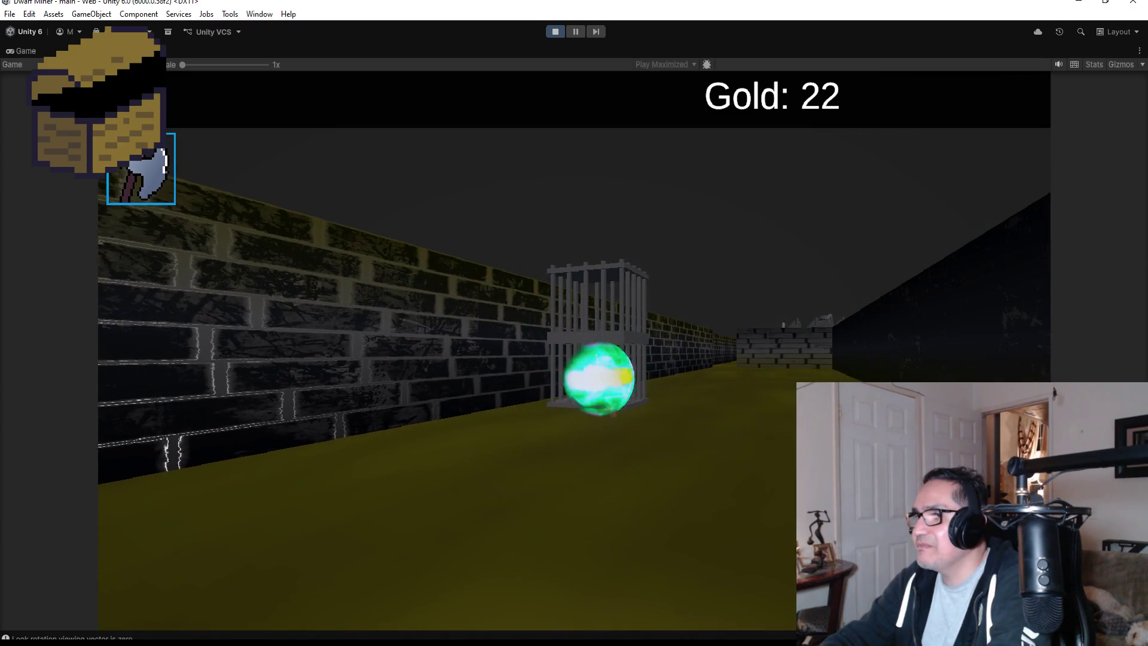
key(w)
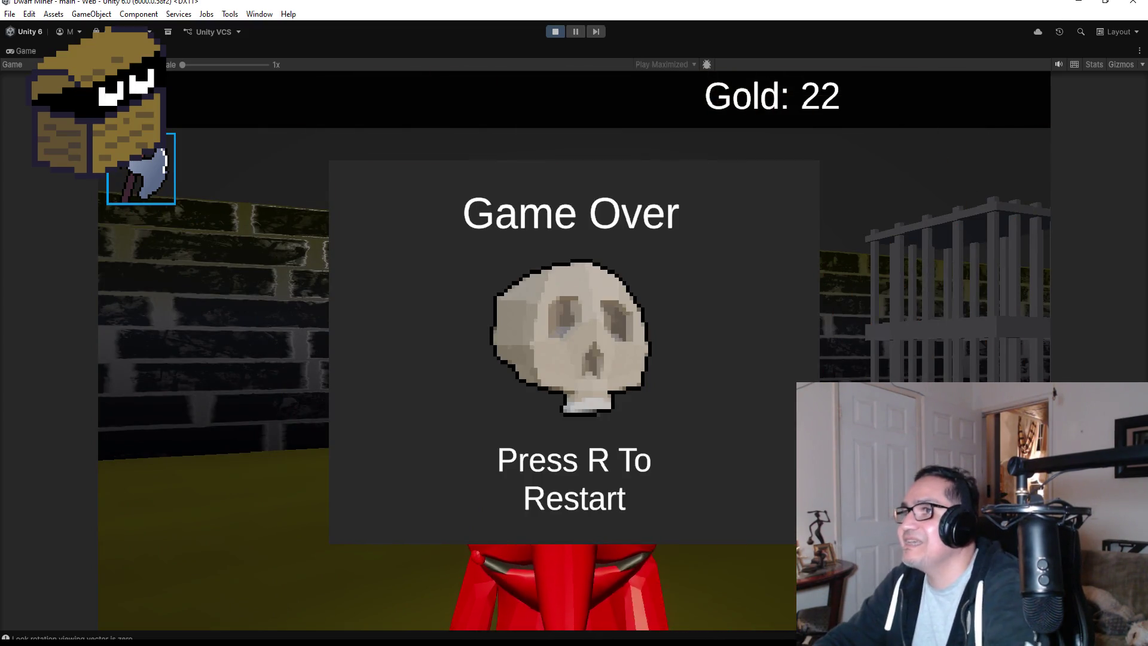
key(Escape)
- Stop the playtest and save the scene
click(551, 31)
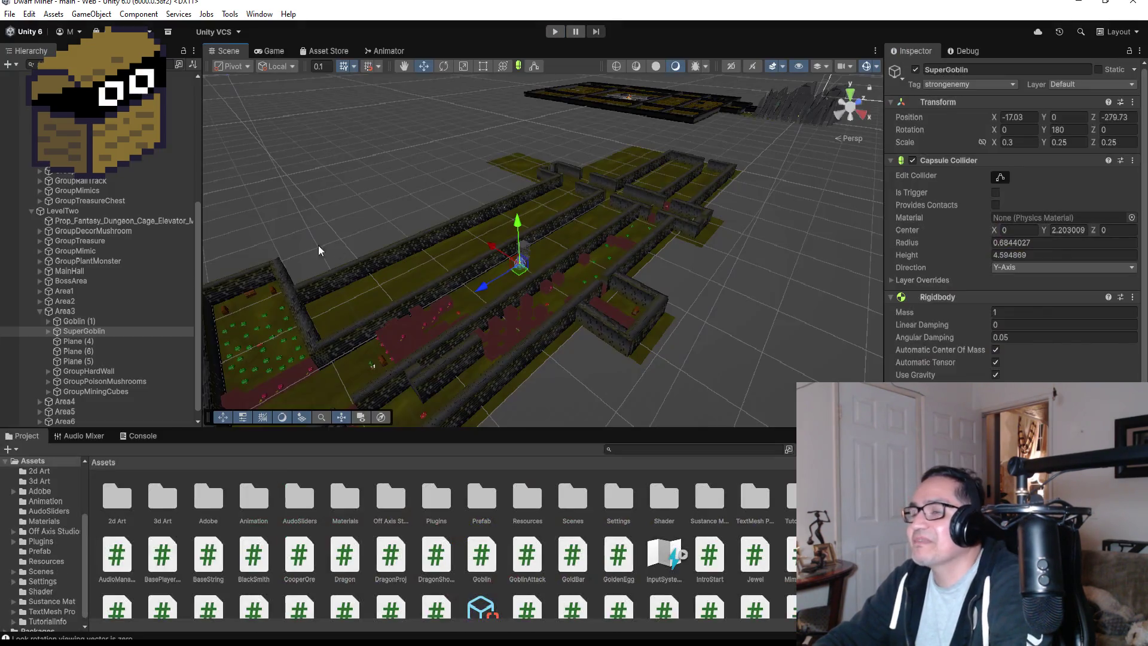
click(11, 15)
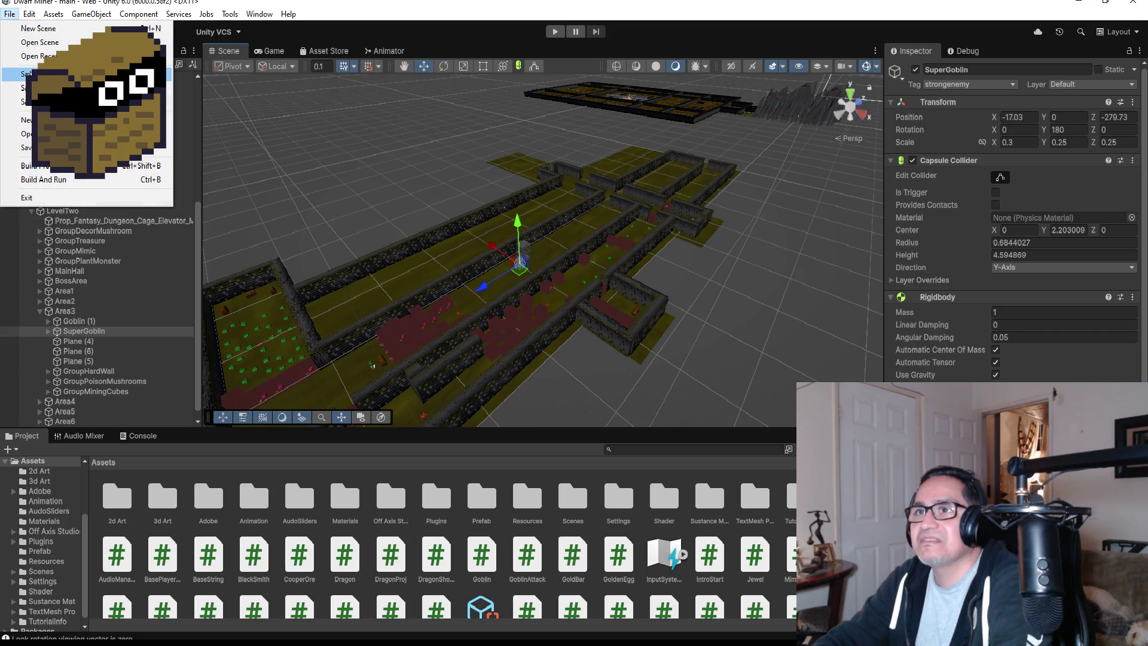
click(27, 73)
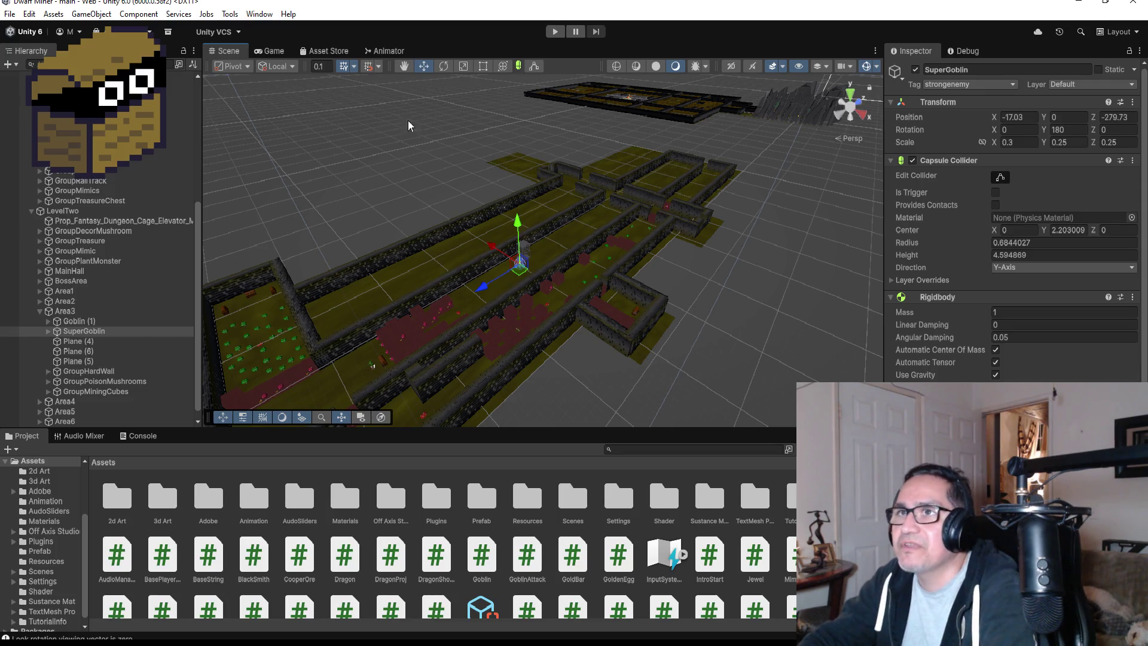
click(10, 14)
click(18, 73)
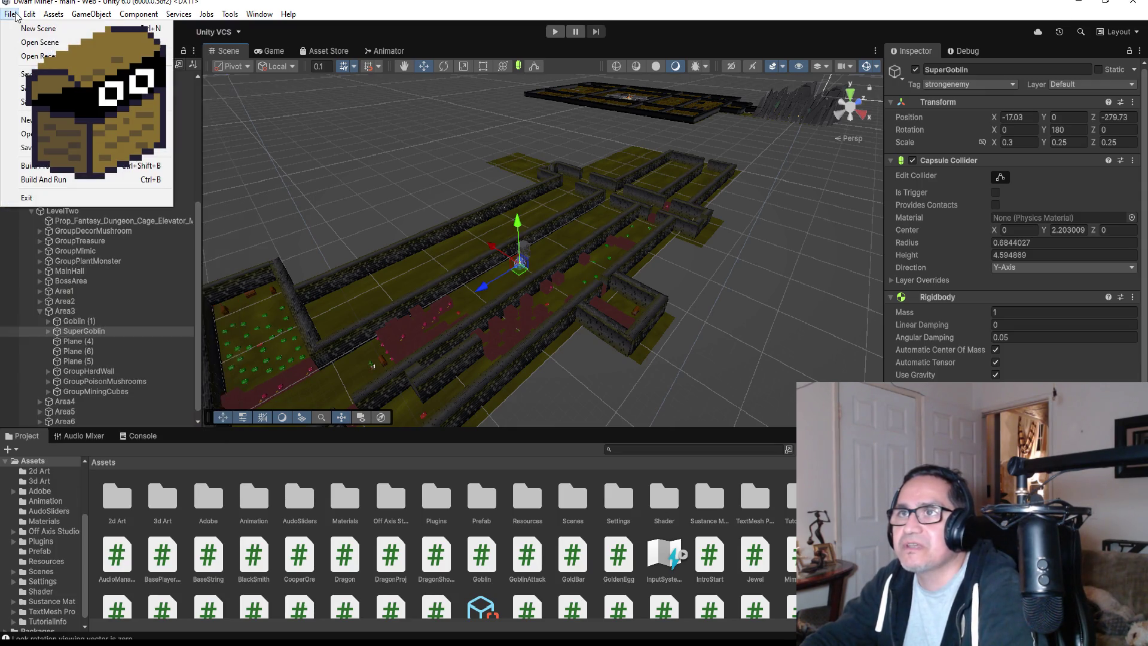
- Collapse the LevelTwo and LevelOne groups in the Hierarchy and minimize Unity
click(32, 211)
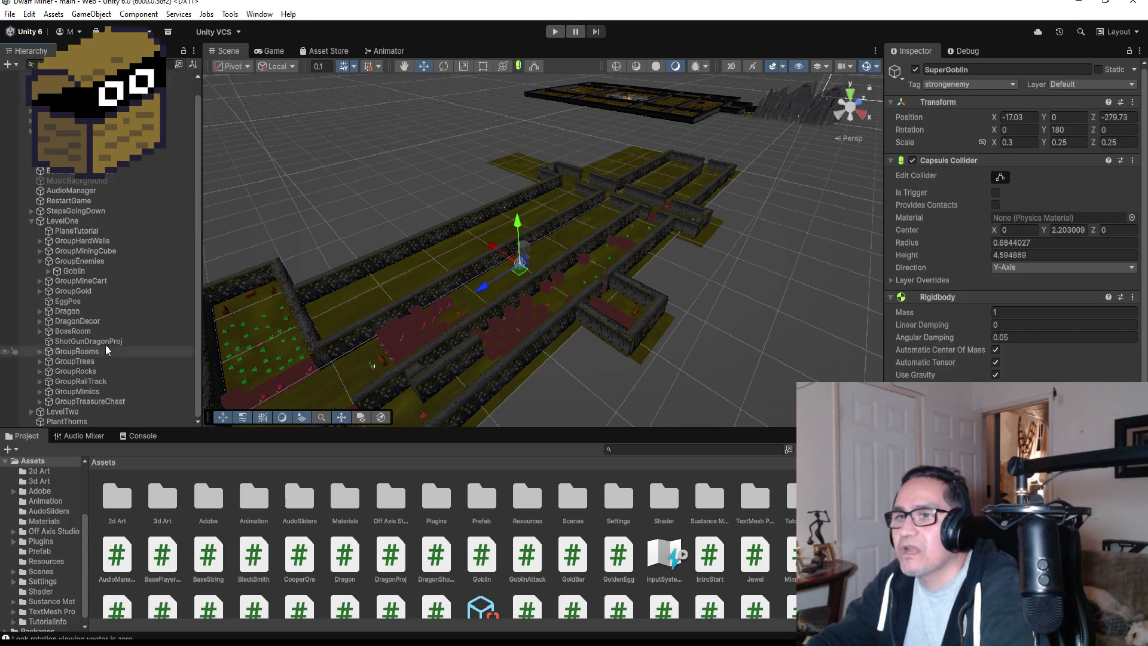
click(31, 220)
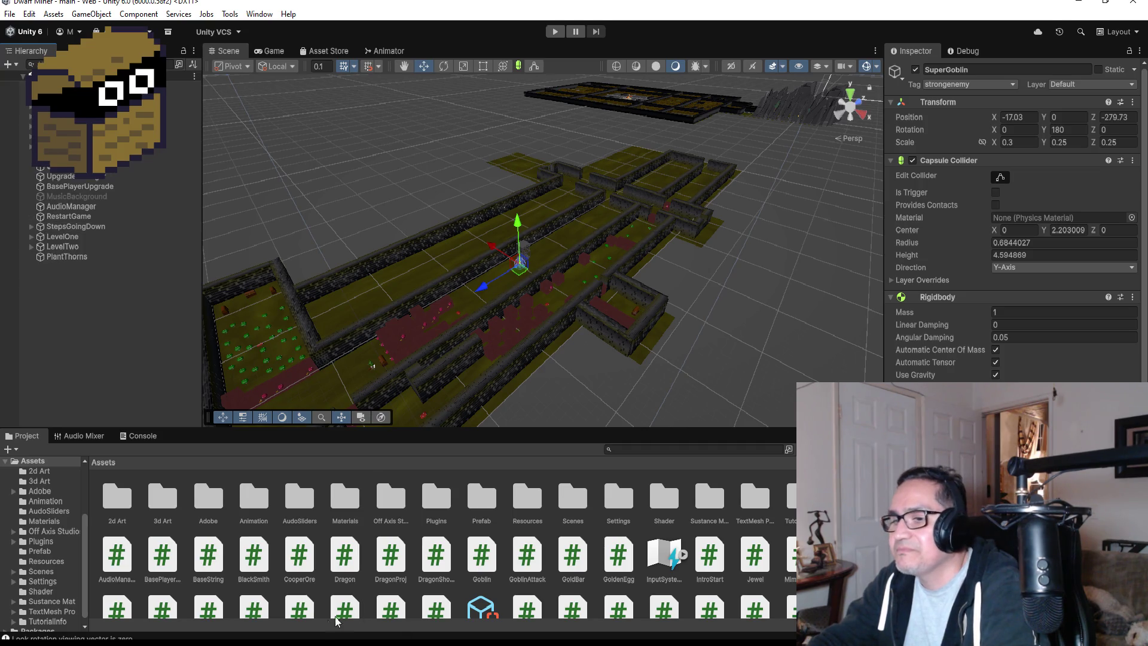
click(1077, 5)
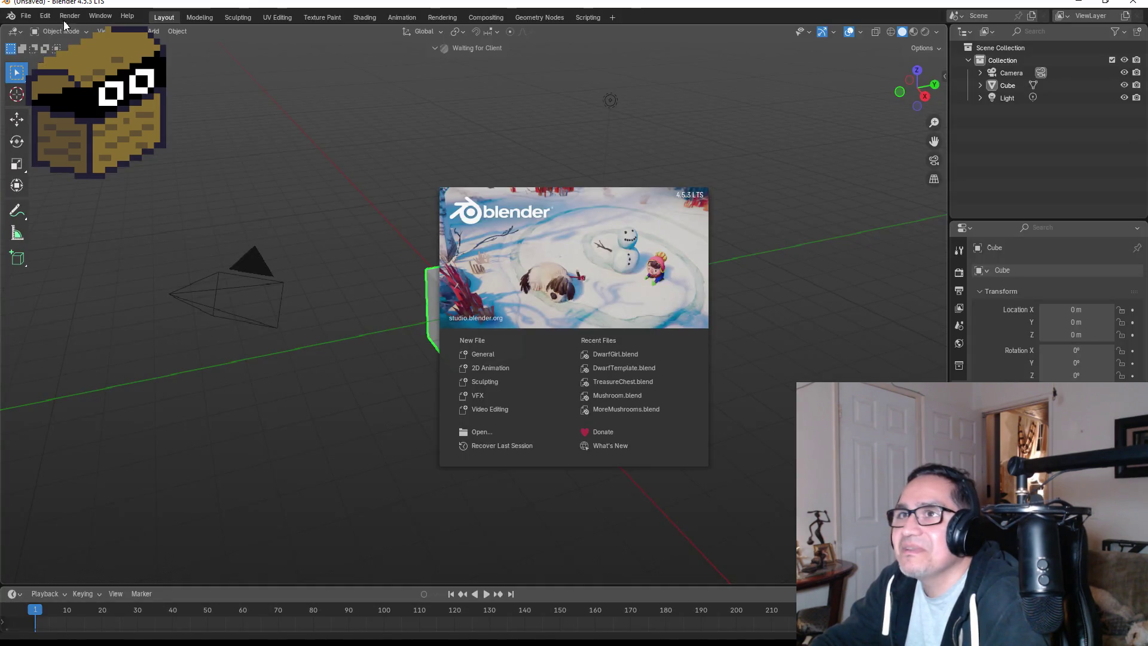
- Open the DwarfGirl.blend model in Blender
click(36, 19)
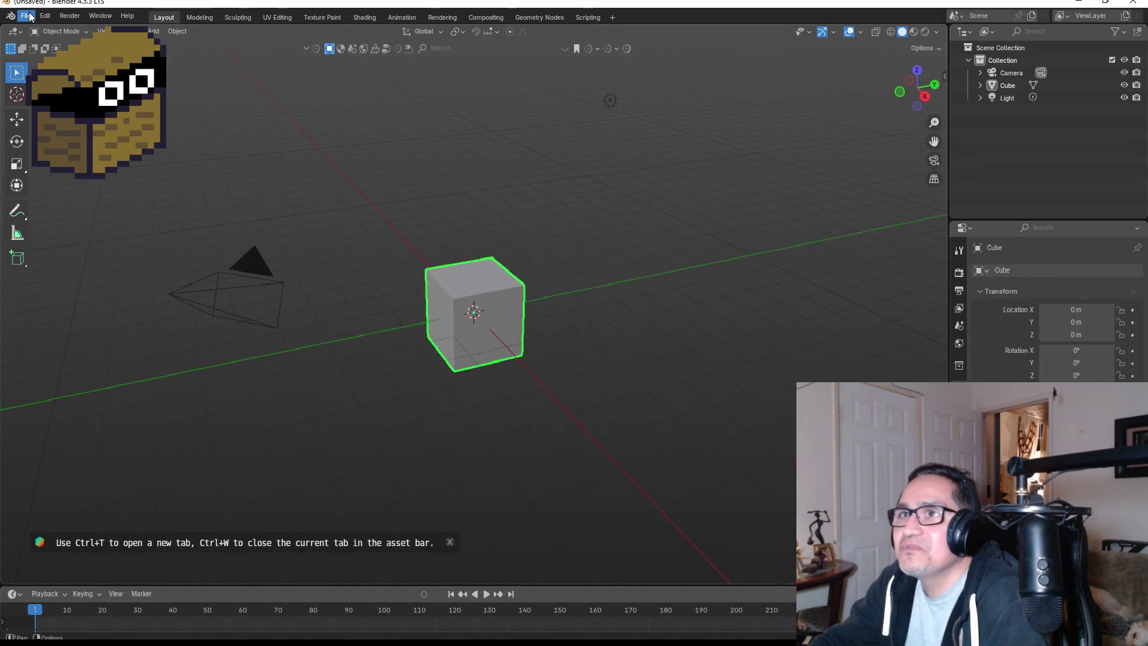
click(31, 18)
click(46, 44)
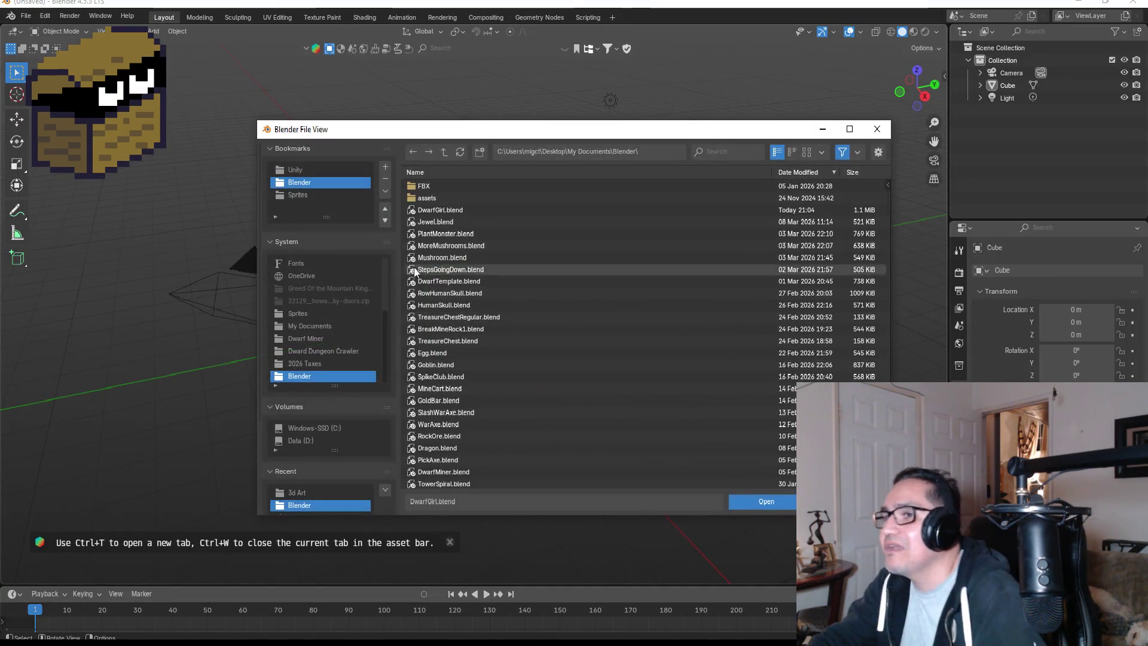
double_click(447, 213)
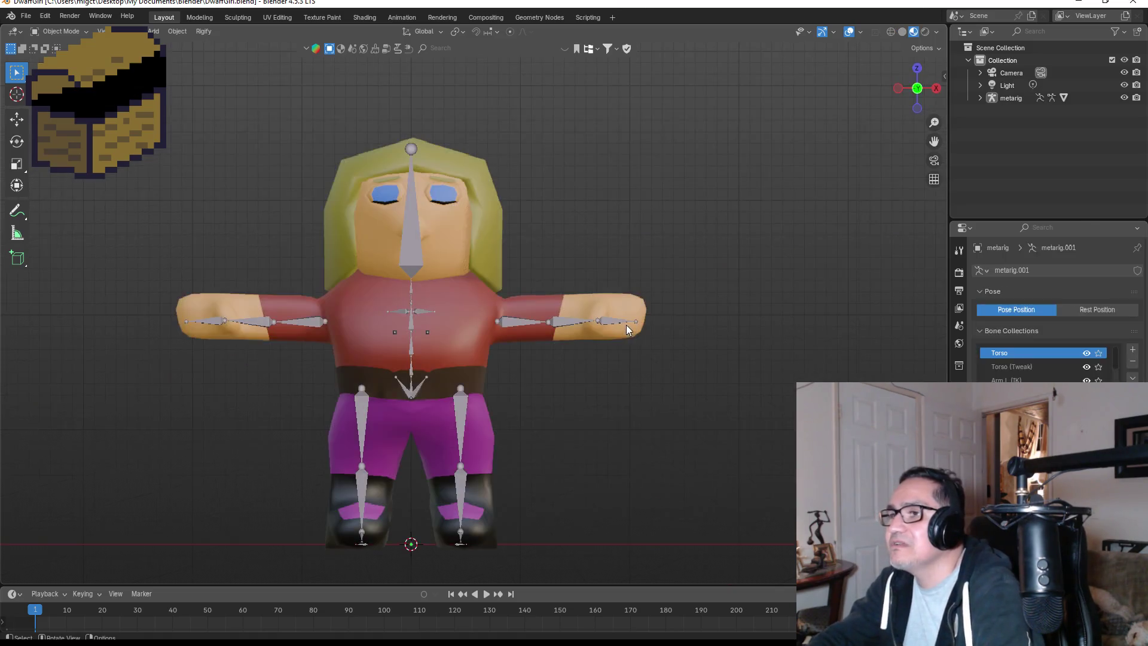
scroll(627, 430, down, 2)
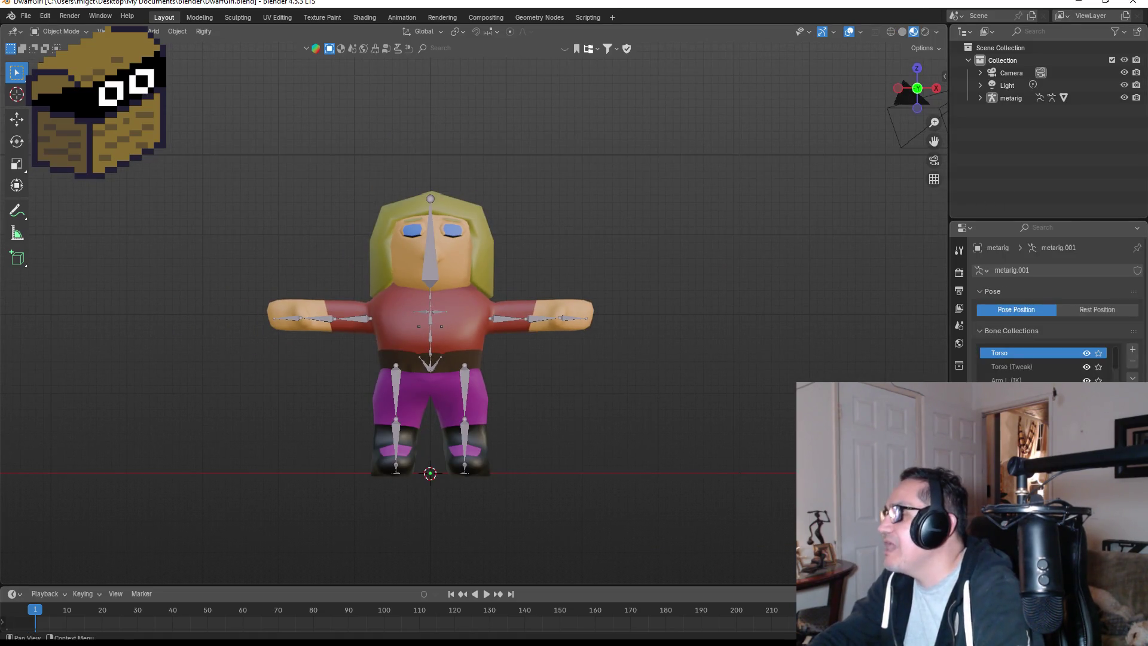
- Hide the metarig so only the body mesh shows, viewing her three-quarter and side angles
click(978, 98)
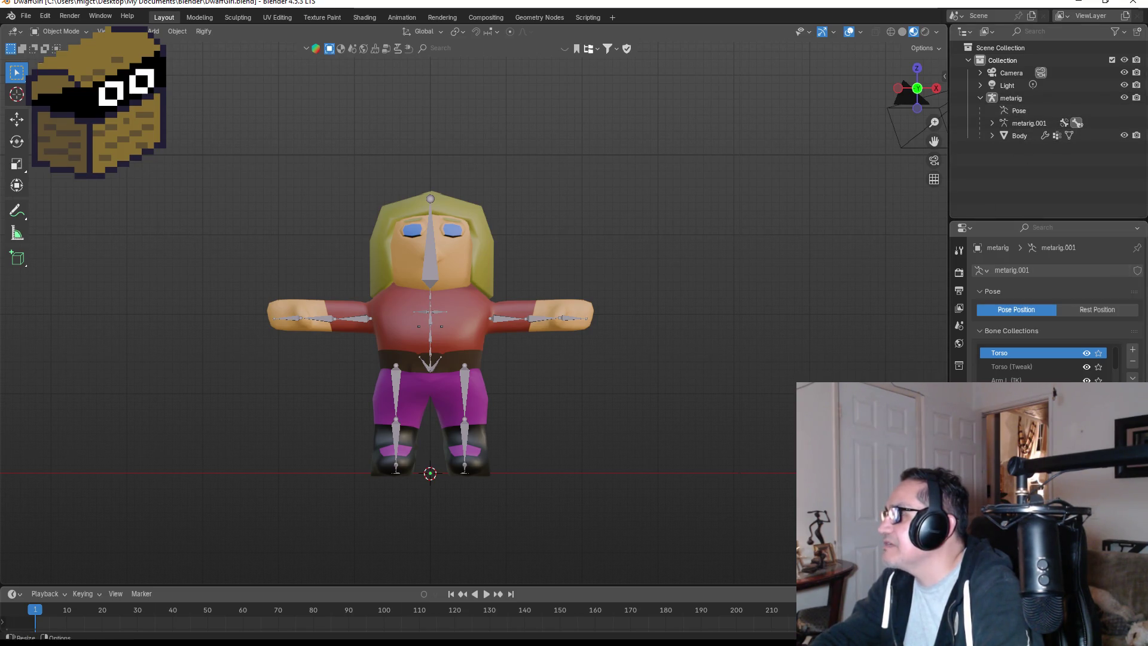
click(1035, 102)
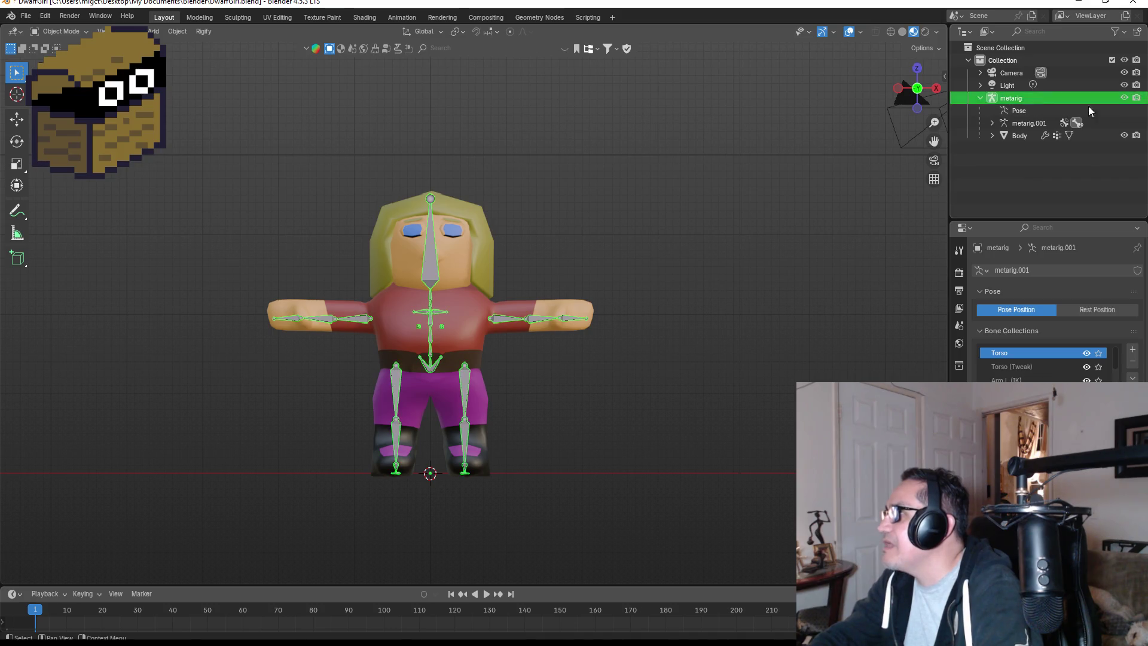
click(1124, 97)
mouse_move(650, 297)
mouse_down()
mouse_move(564, 321)
mouse_move(700, 307)
mouse_move(575, 392)
mouse_up()
mouse_move(565, 314)
mouse_down()
mouse_move(587, 309)
mouse_move(391, 314)
mouse_move(580, 300)
mouse_up()
- Inspect the dwarf girl from the other side and the front, then return to Unity
scroll(471, 322, up, 4)
scroll(658, 351, down, 4)
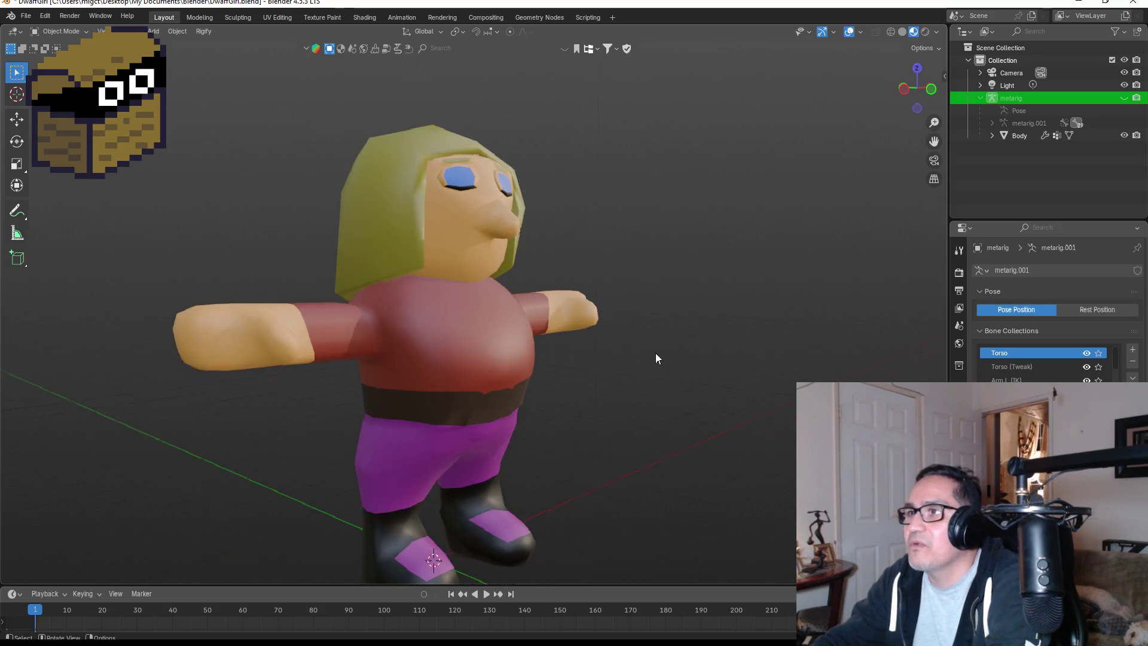
mouse_move(734, 297)
mouse_down()
mouse_move(535, 314)
mouse_move(672, 314)
mouse_move(569, 506)
mouse_move(586, 375)
mouse_move(708, 372)
mouse_move(717, 361)
mouse_move(608, 385)
mouse_move(421, 388)
mouse_move(547, 365)
mouse_move(596, 375)
mouse_up()
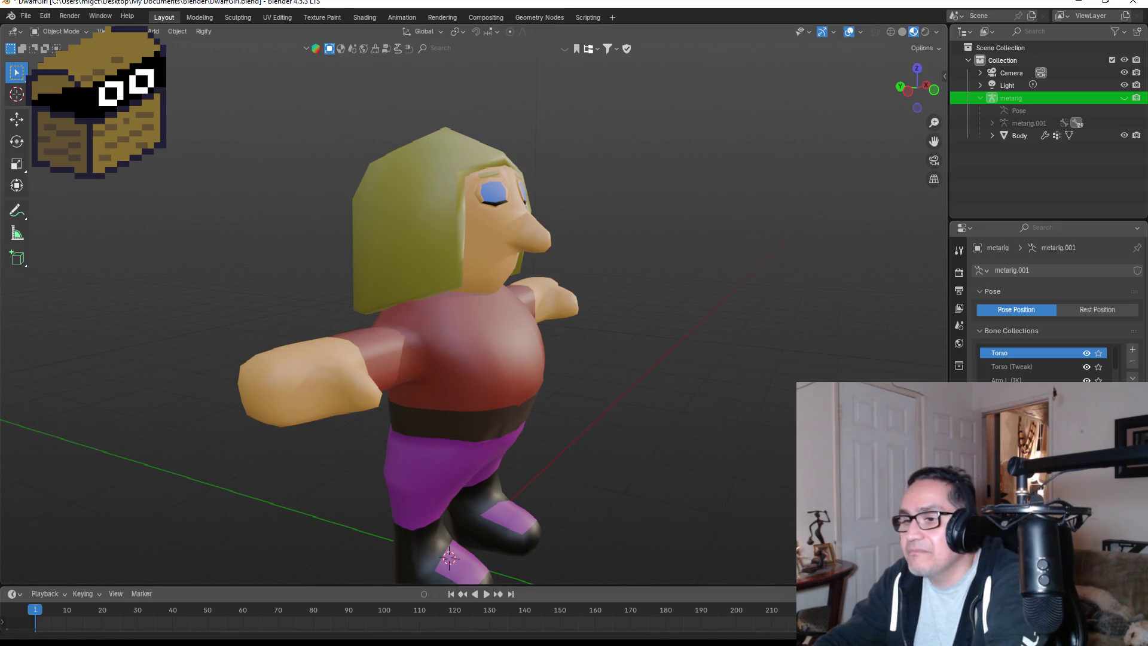
scroll(575, 325, down, 5)
mouse_move(659, 304)
mouse_down()
mouse_move(490, 419)
mouse_move(312, 626)
mouse_up()
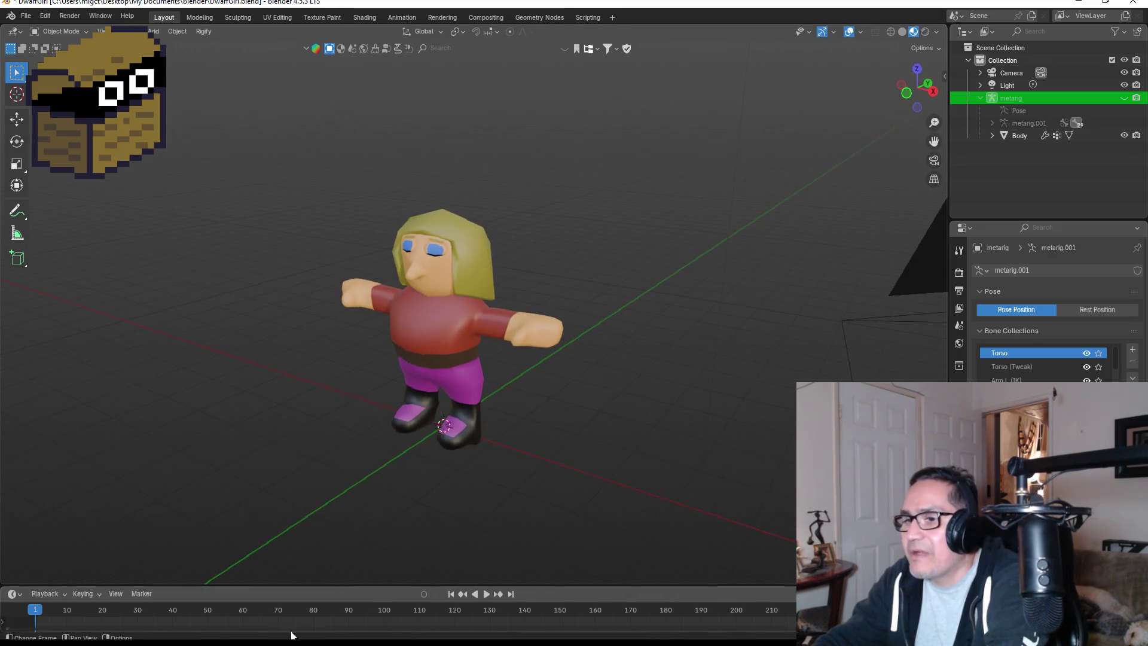
key(alt+Tab)
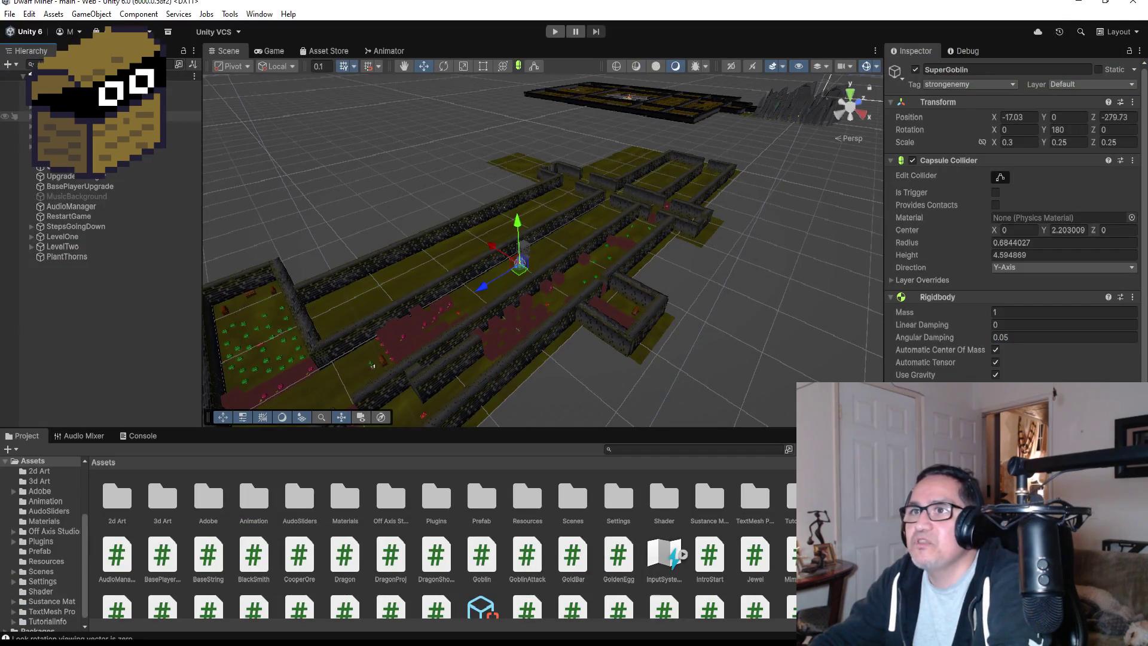
- Select the Player in the Hierarchy and start a Dwarf Miner playtest
click(90, 106)
scroll(1016, 239, down, 4)
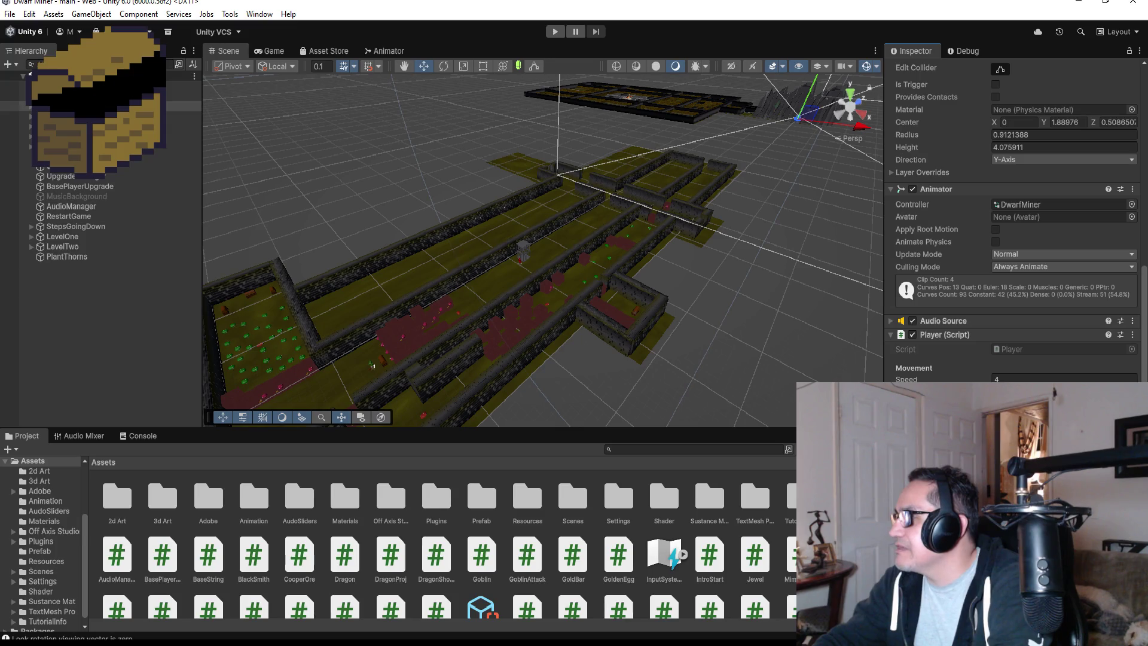
click(547, 30)
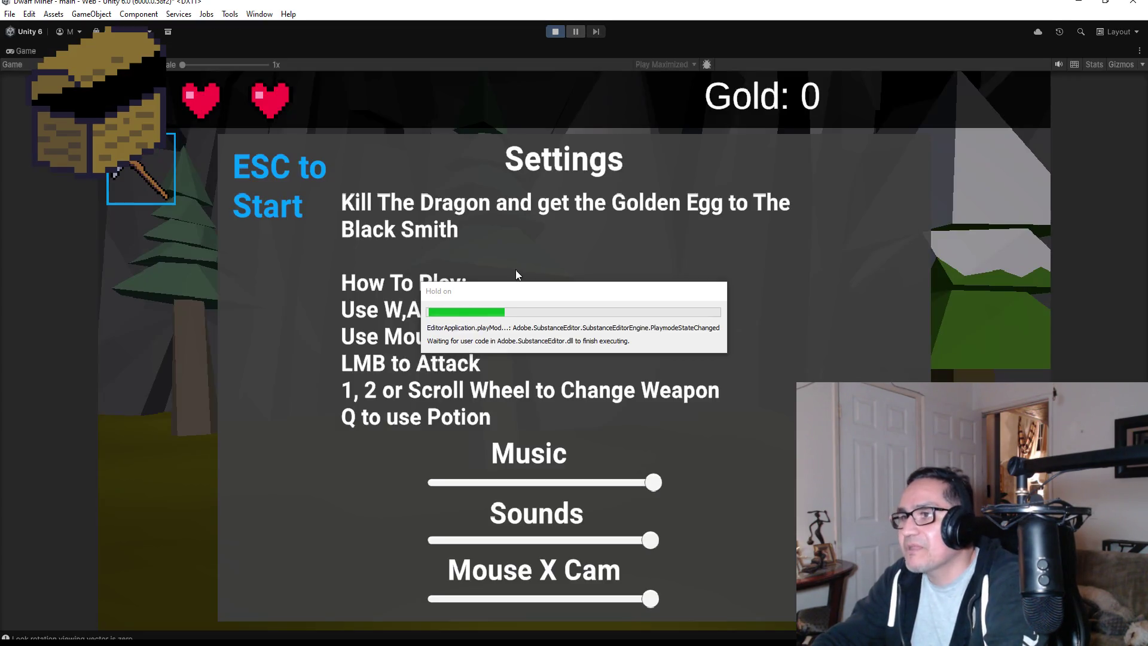
key(Escape)
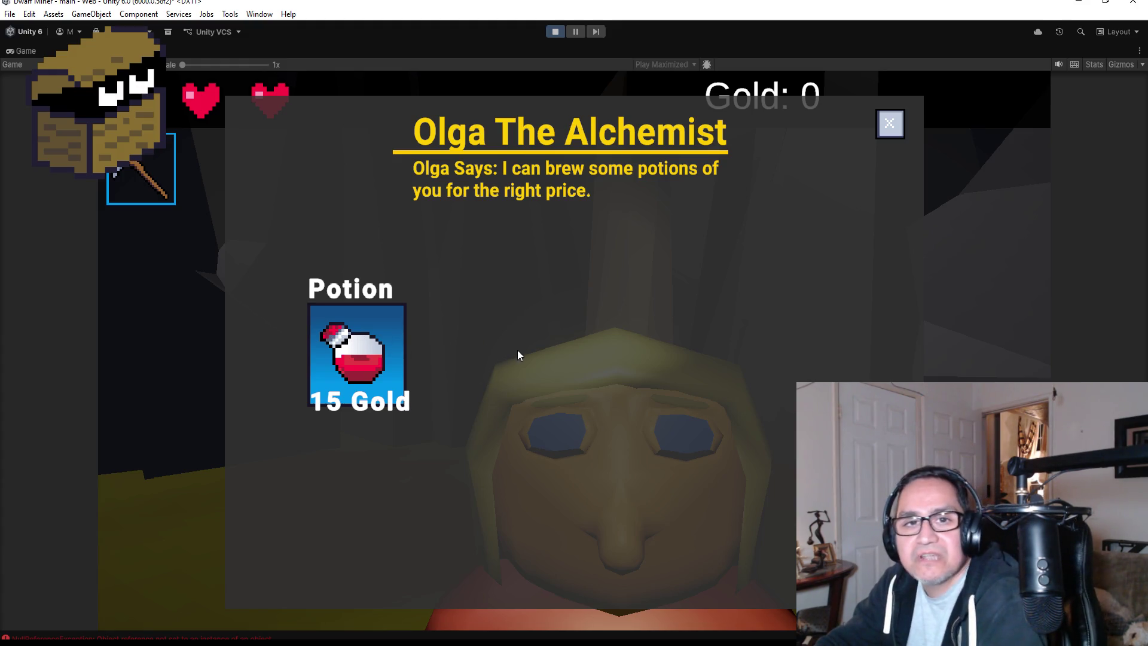
- Close Olga's potion shop, look between the bearded dwarf and blonde dwarf girl, then stop play
click(889, 124)
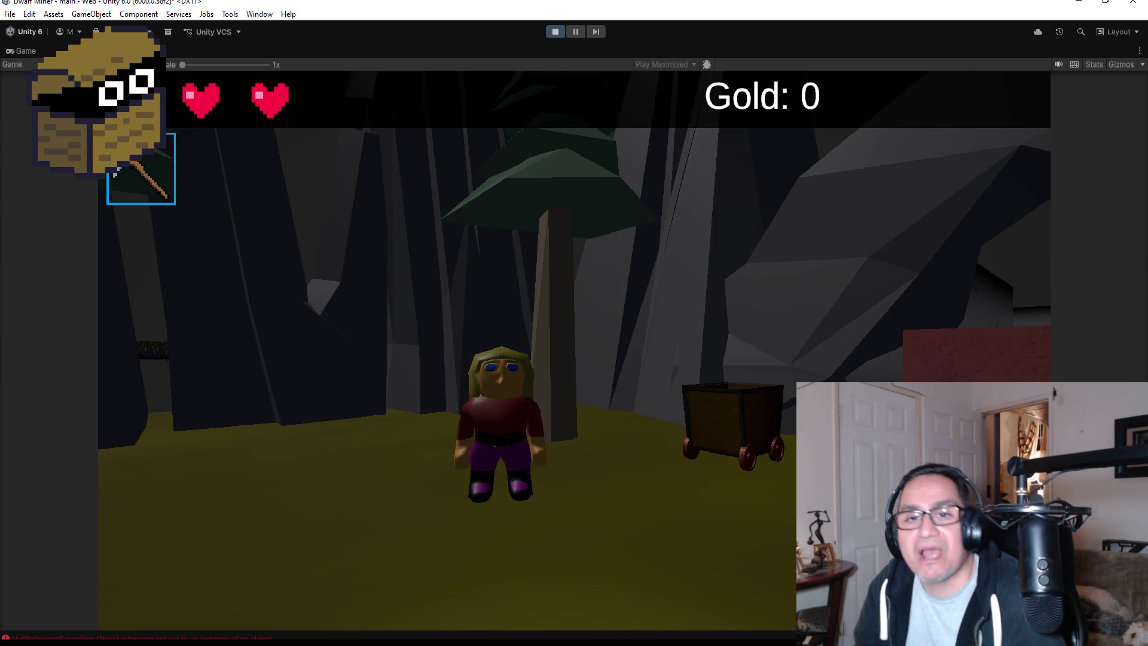
key(Tab)
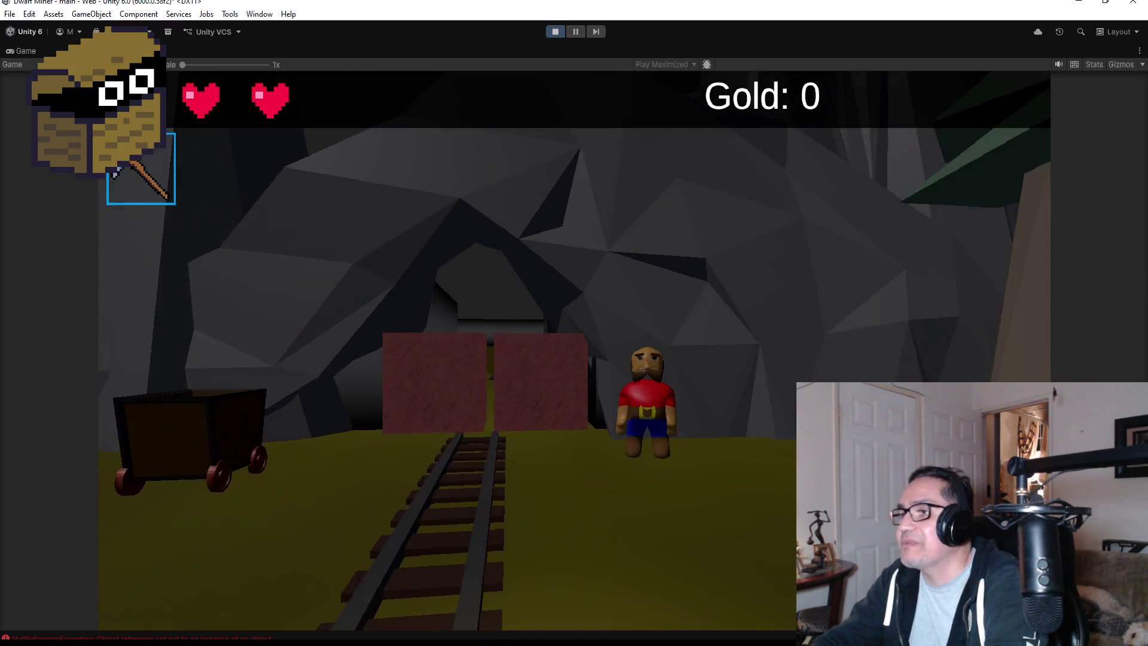
key(Tab)
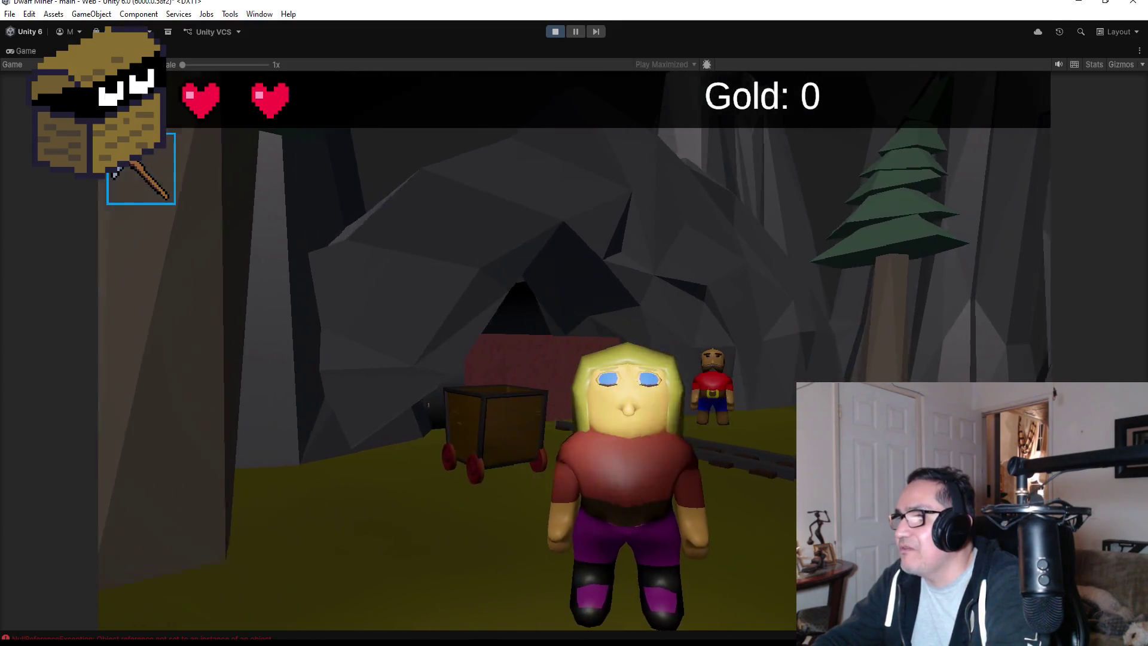
key(Tab)
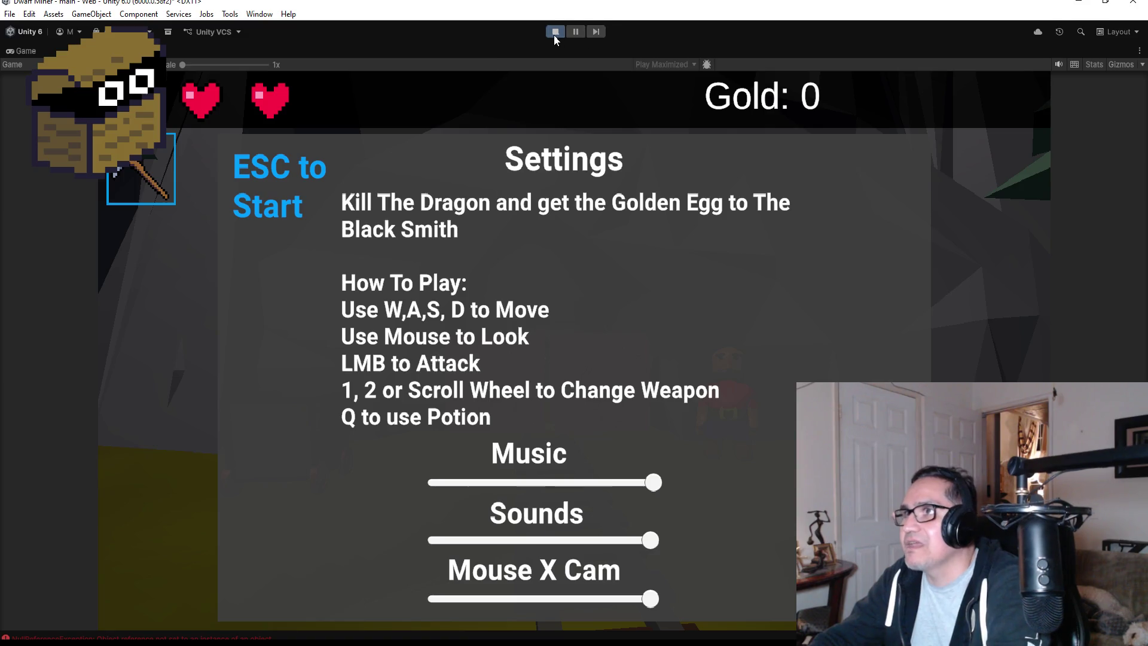
click(554, 34)
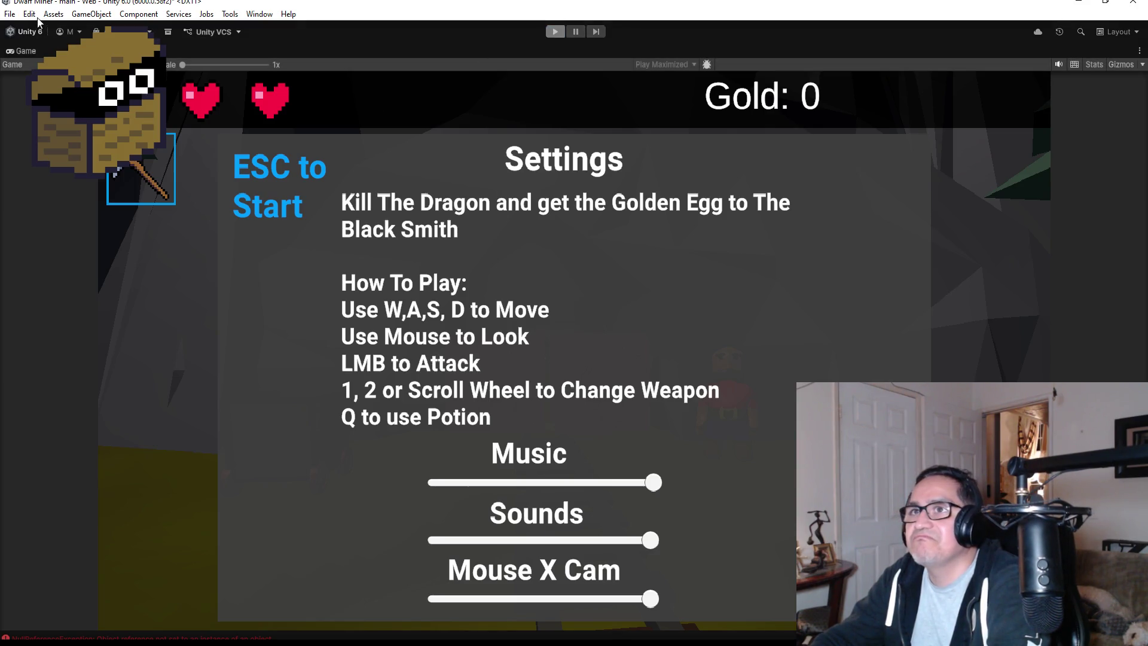
key(ctrl+p)
click(10, 14)
- Save, select SuperGoblin's Body mesh (Red material, scale 55.75286), and save again
click(26, 73)
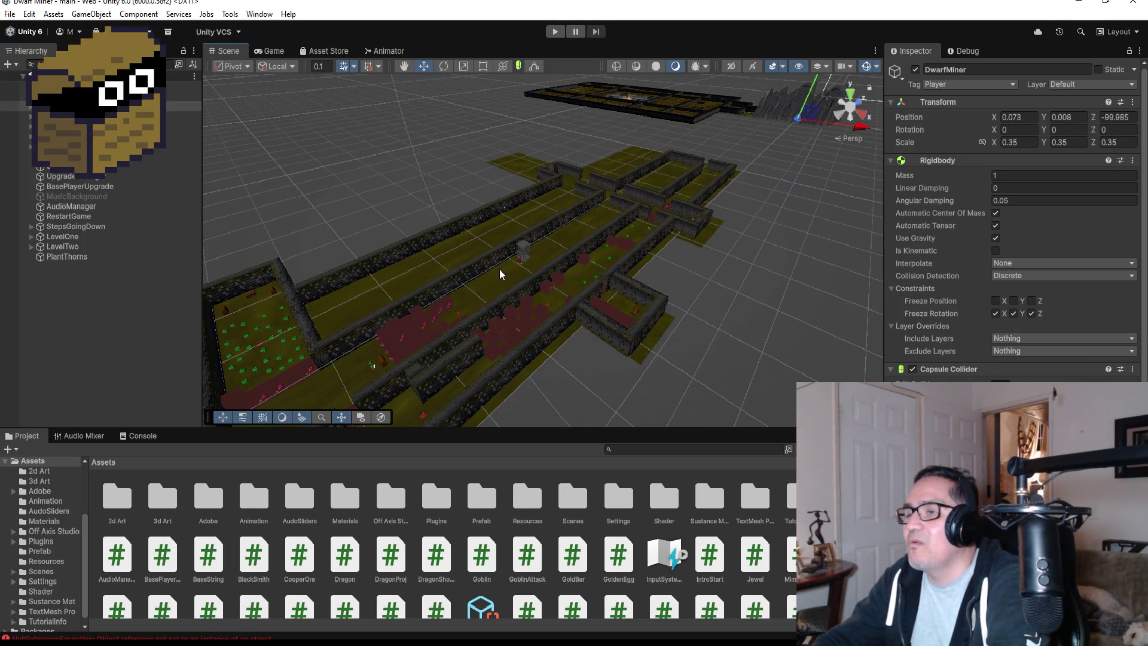
scroll(500, 269, up, 3)
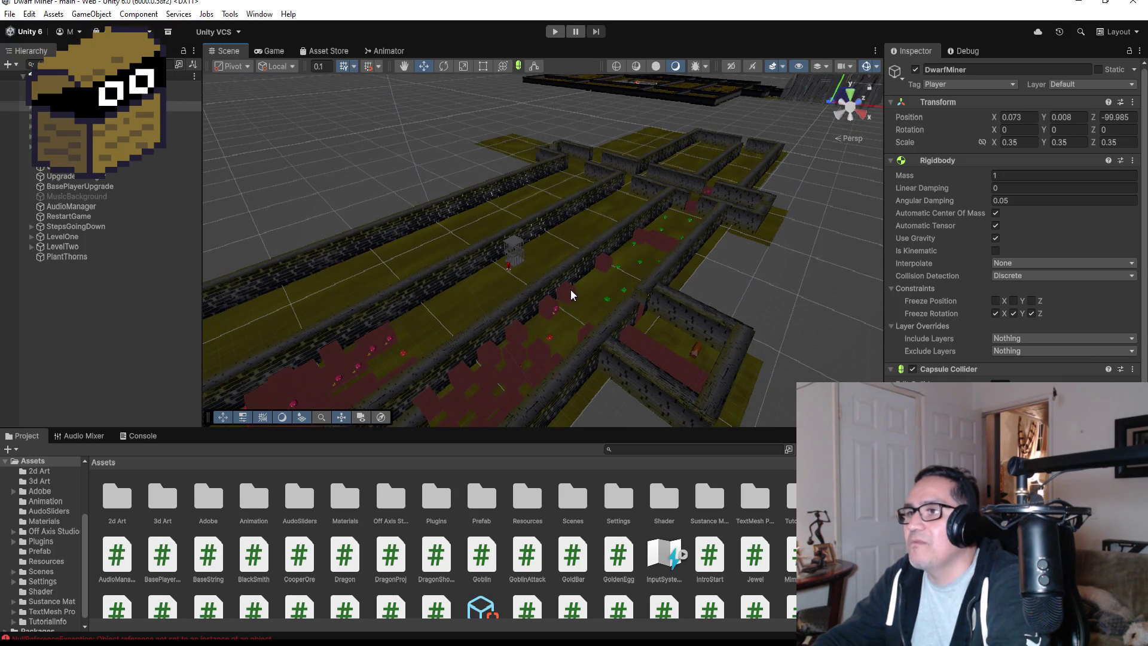
click(564, 291)
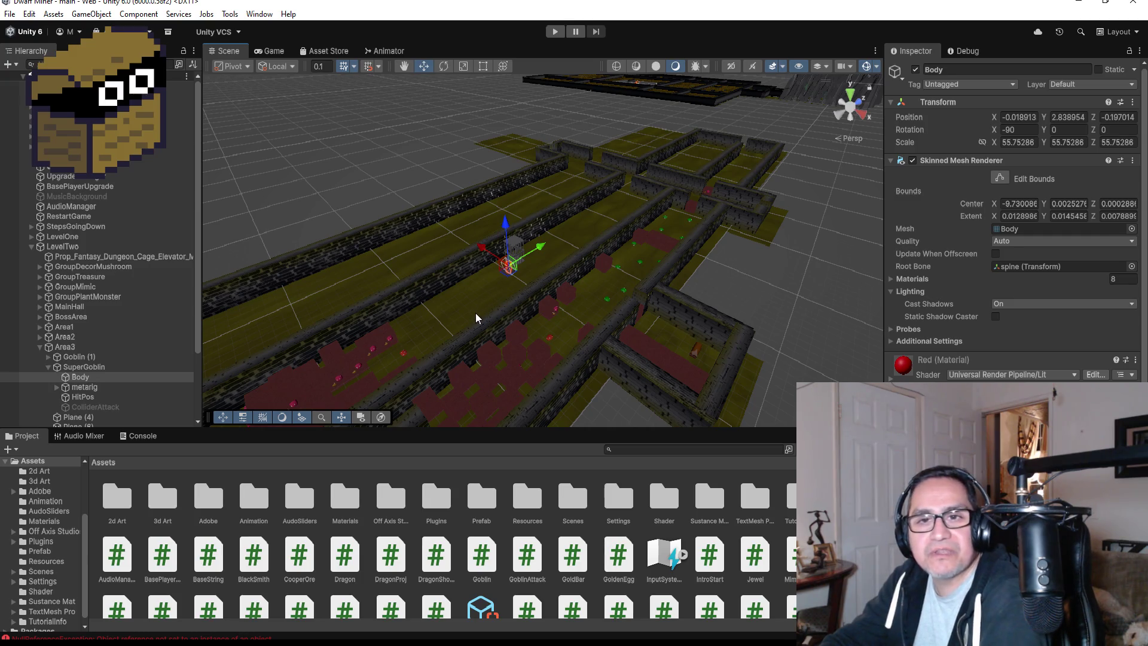
click(10, 14)
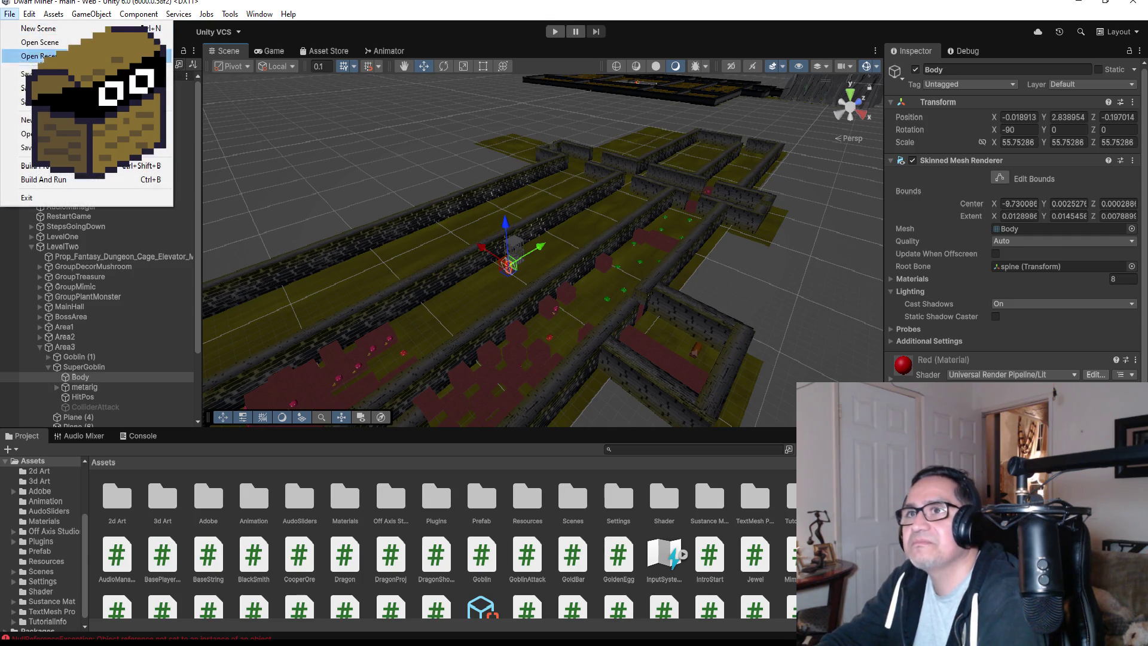
click(27, 74)
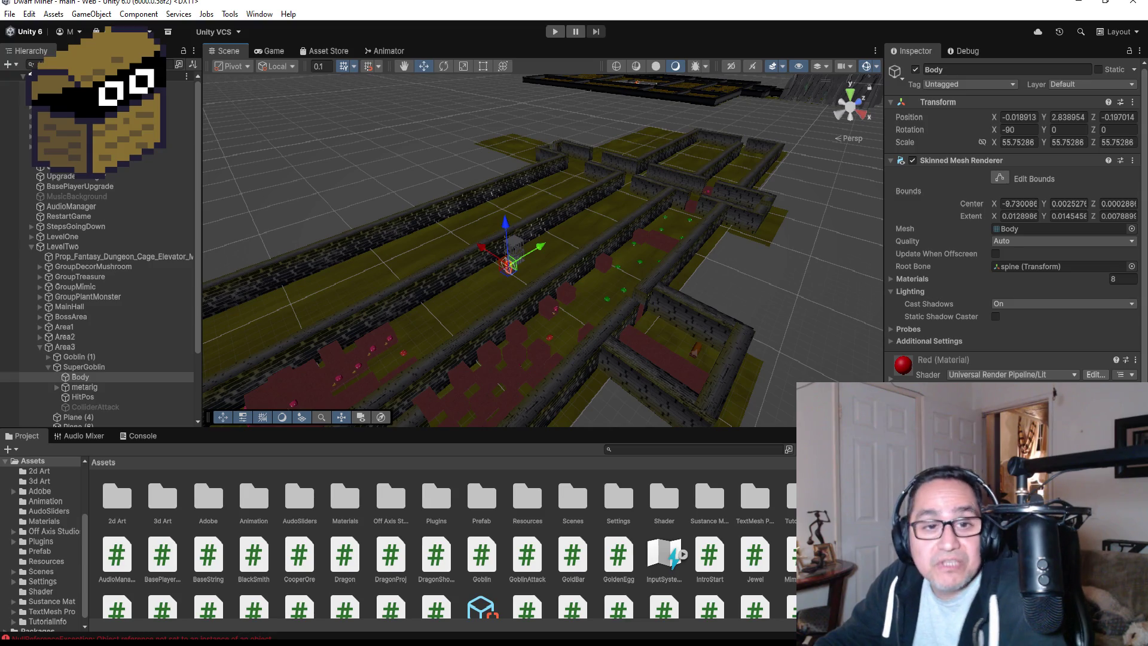
- Frame the level in the Scene view and select BossArea's DirtMat floor Plane
mouse_move(418, 330)
mouse_down()
mouse_move(673, 202)
mouse_move(636, 249)
mouse_move(578, 239)
mouse_move(486, 297)
mouse_up()
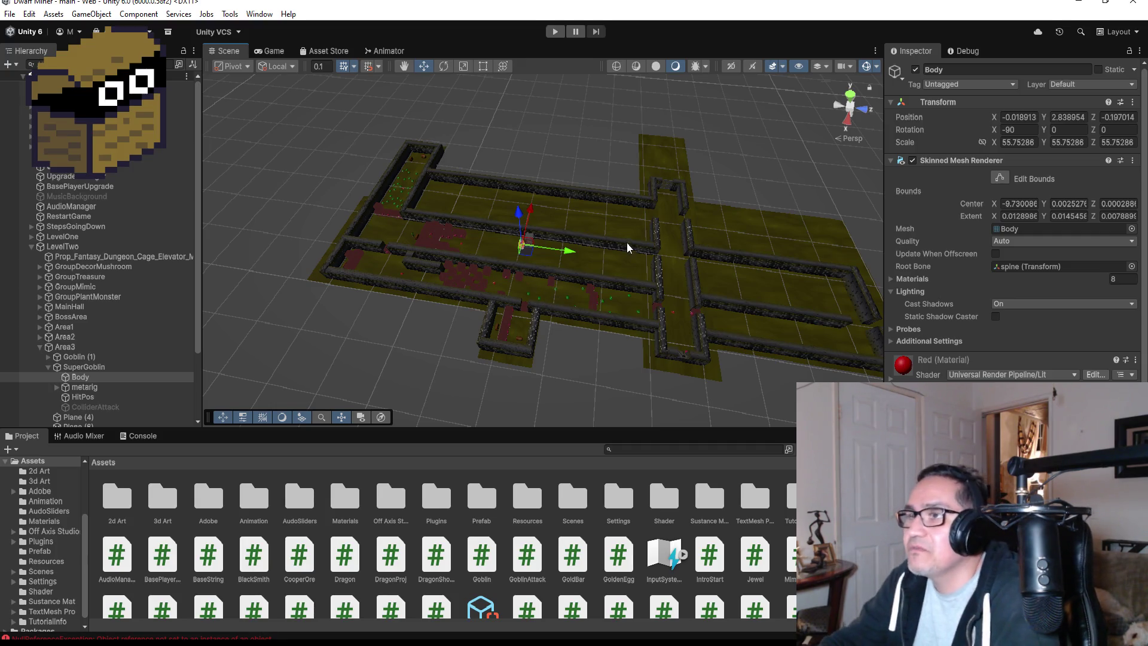
scroll(622, 249, down, 2)
scroll(618, 272, up, 3)
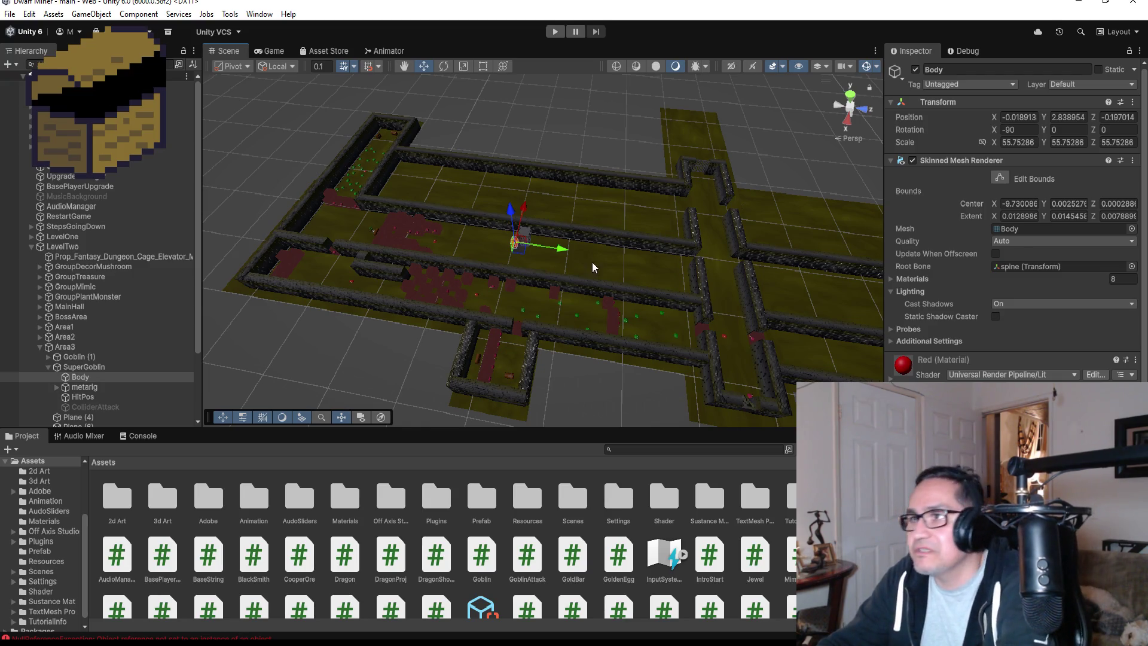
scroll(604, 263, up, 5)
scroll(606, 274, down, 3)
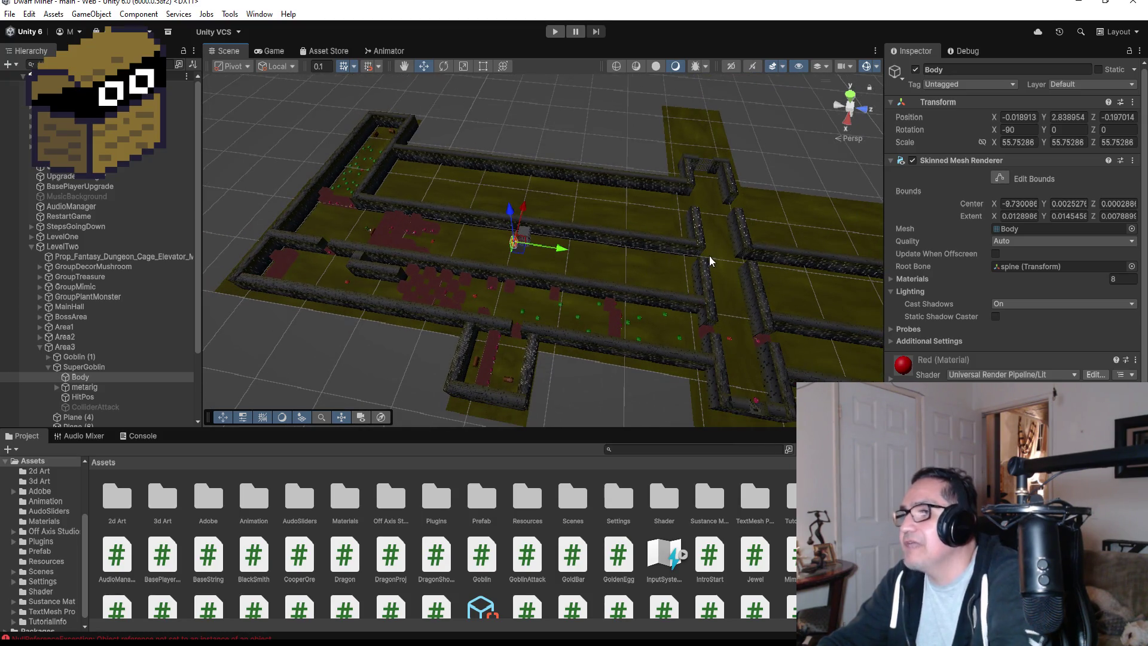
scroll(747, 270, down, 1)
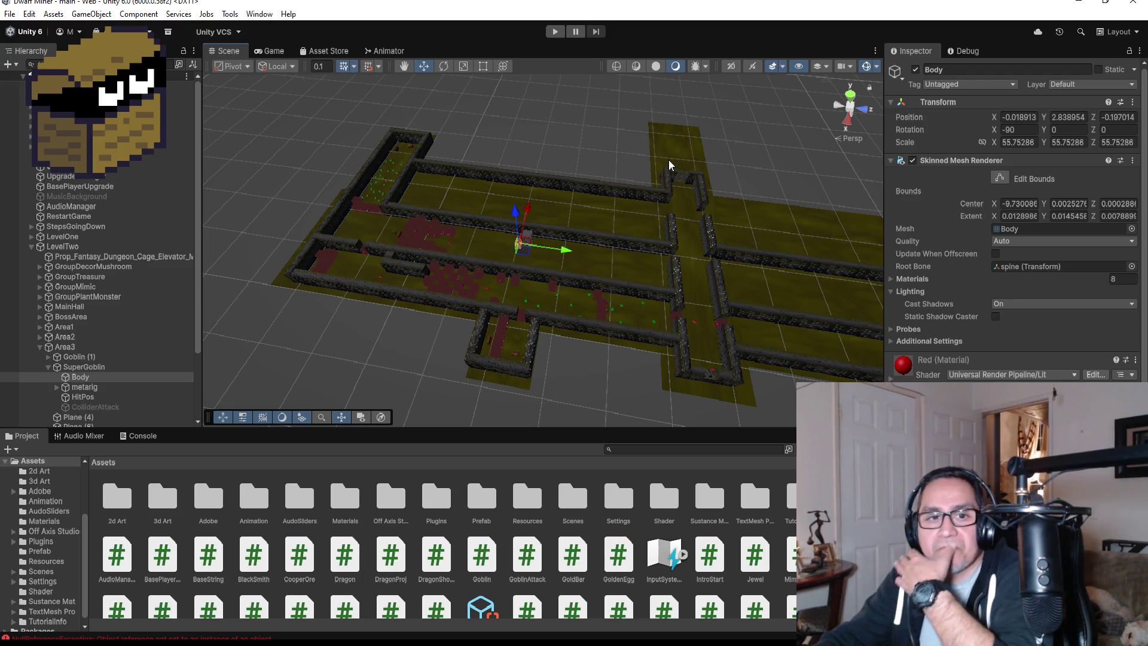
scroll(778, 306, down, 1)
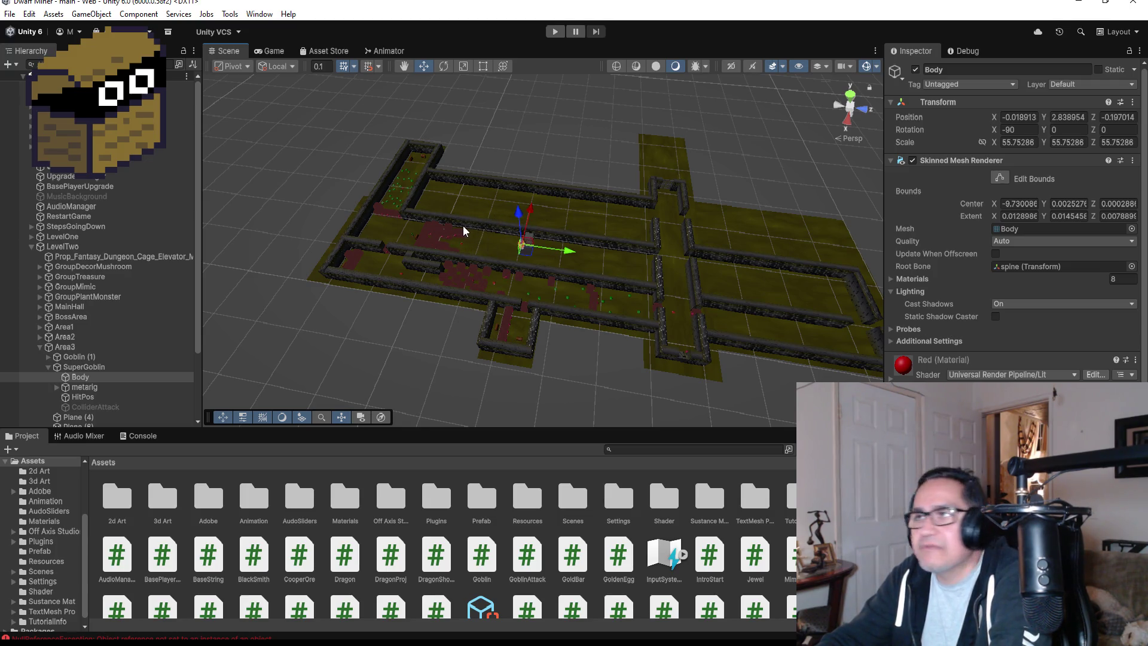
click(661, 158)
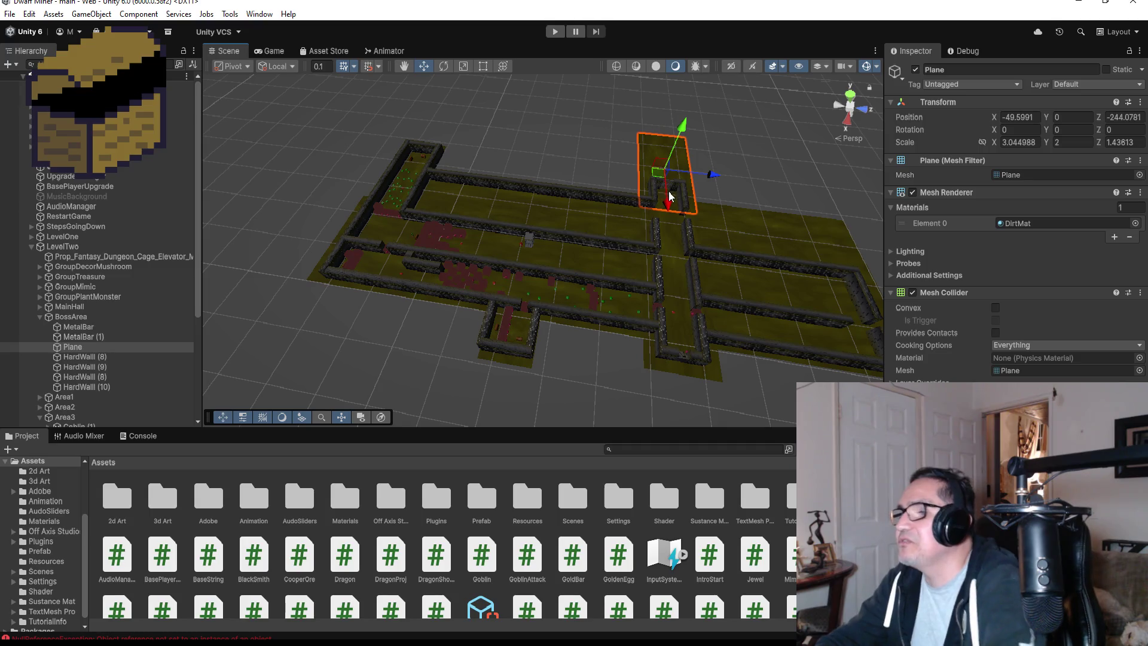
key(f)
scroll(623, 261, up, 2)
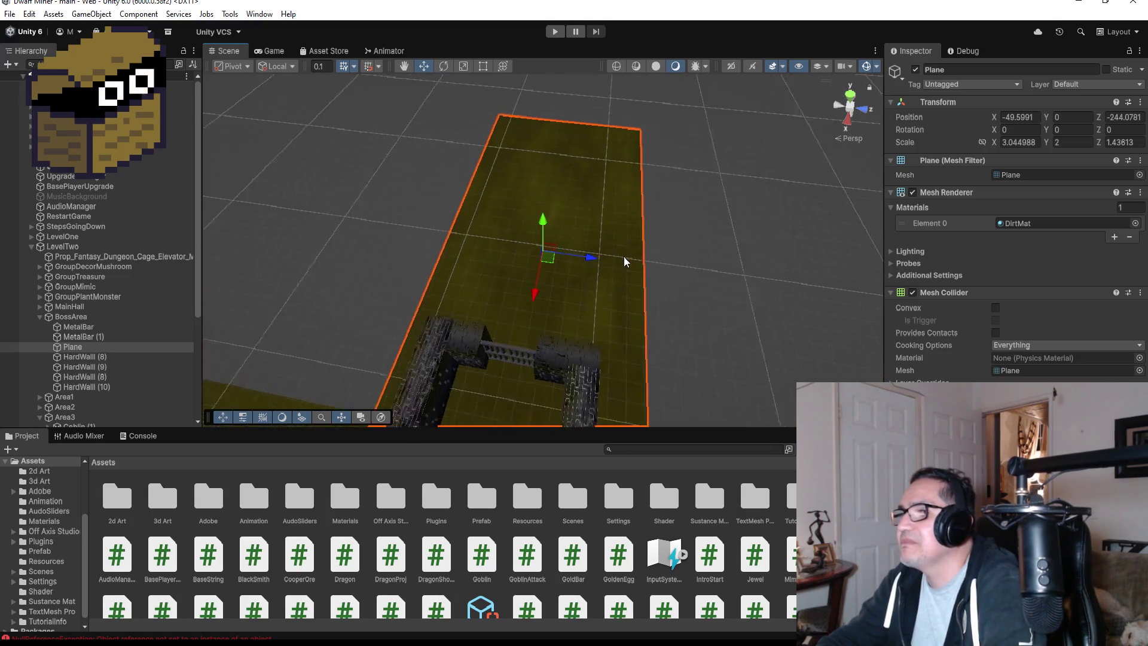
scroll(623, 261, down, 3)
mouse_move(705, 239)
mouse_down()
mouse_move(523, 128)
mouse_move(346, 147)
mouse_move(564, 219)
mouse_up()
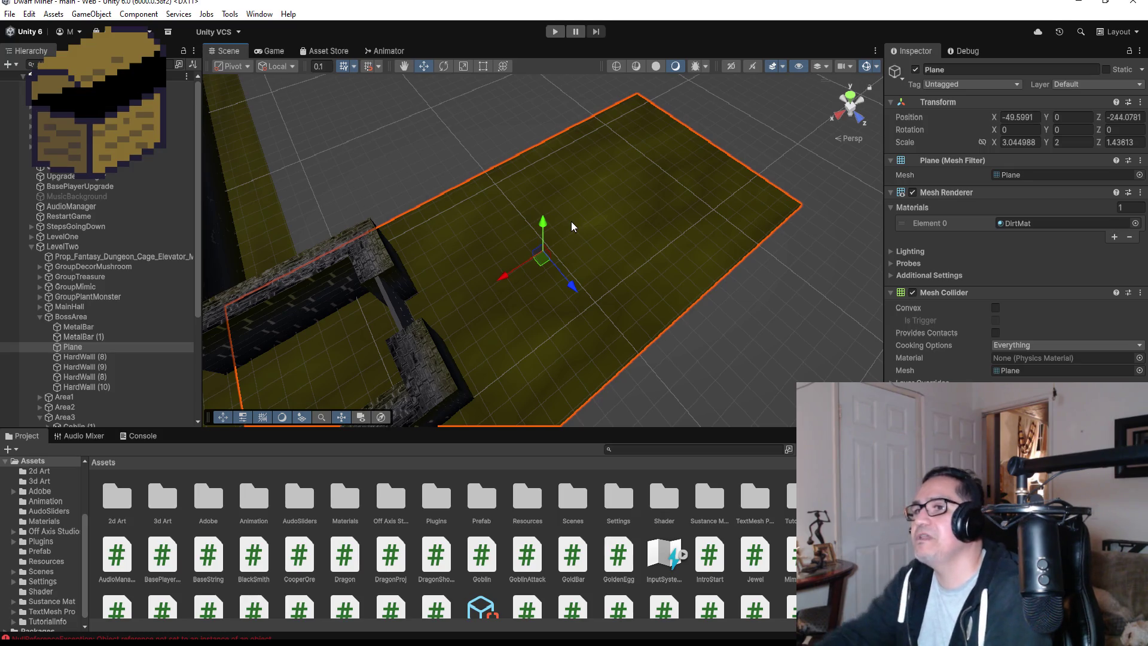
scroll(550, 244, down, 4)
scroll(583, 239, down, 3)
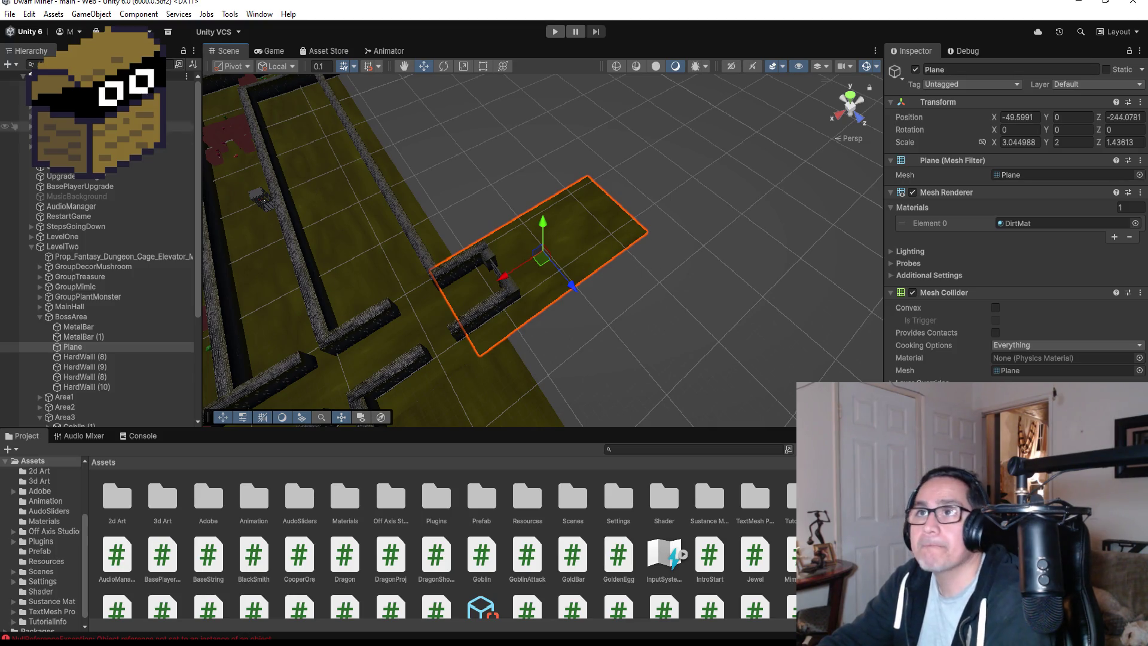
click(11, 16)
key(Escape)
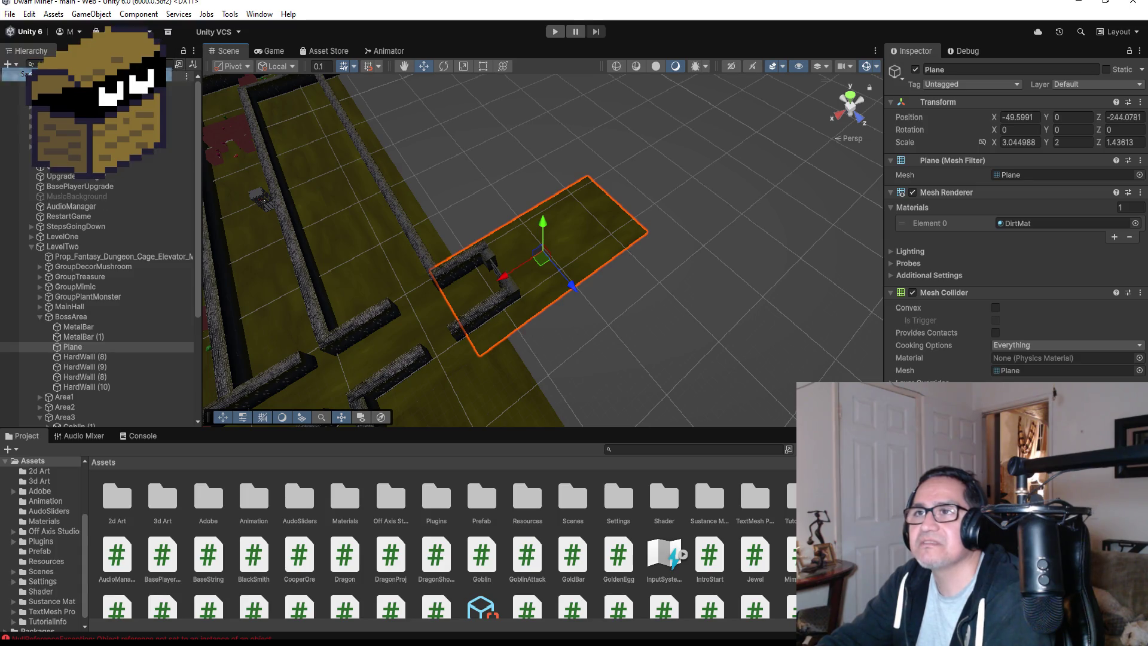
scroll(357, 293, down, 2)
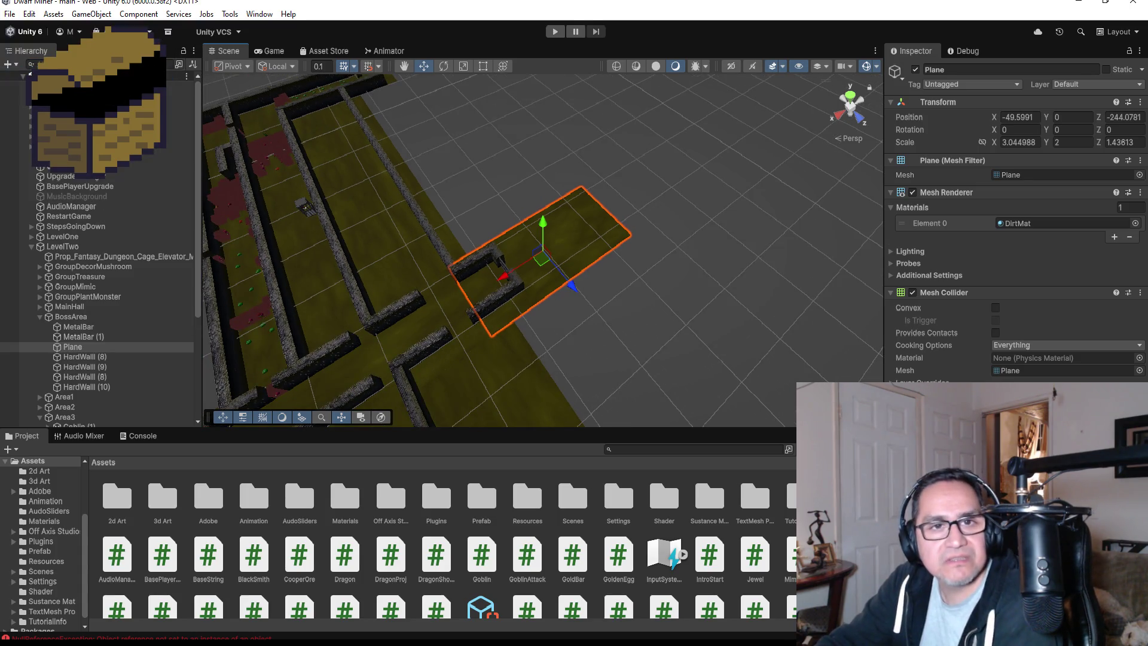